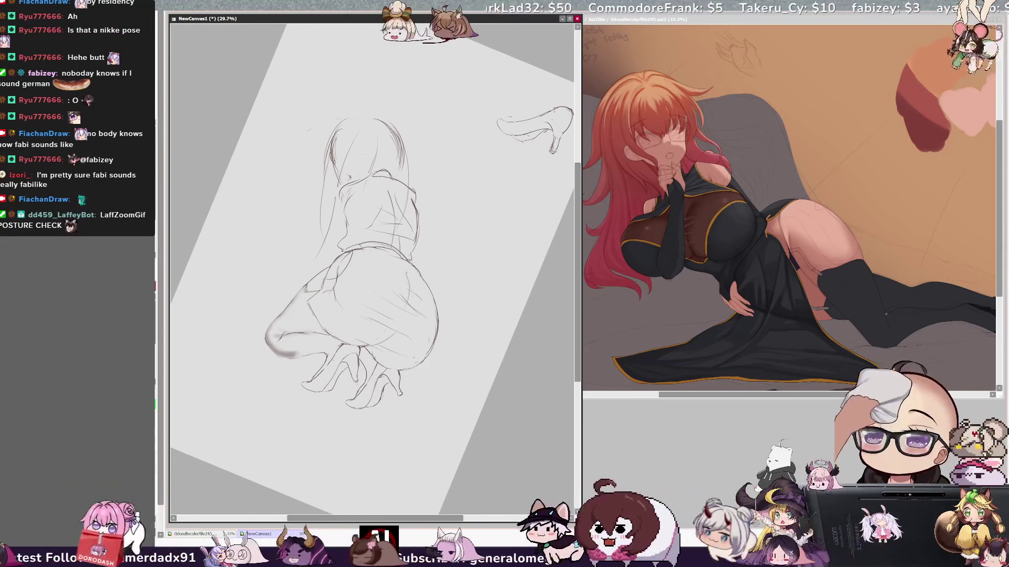
# Step: Brush grey shading onto the lower right of the hip, then transform the lasso-selected feet
pyautogui.press('h')
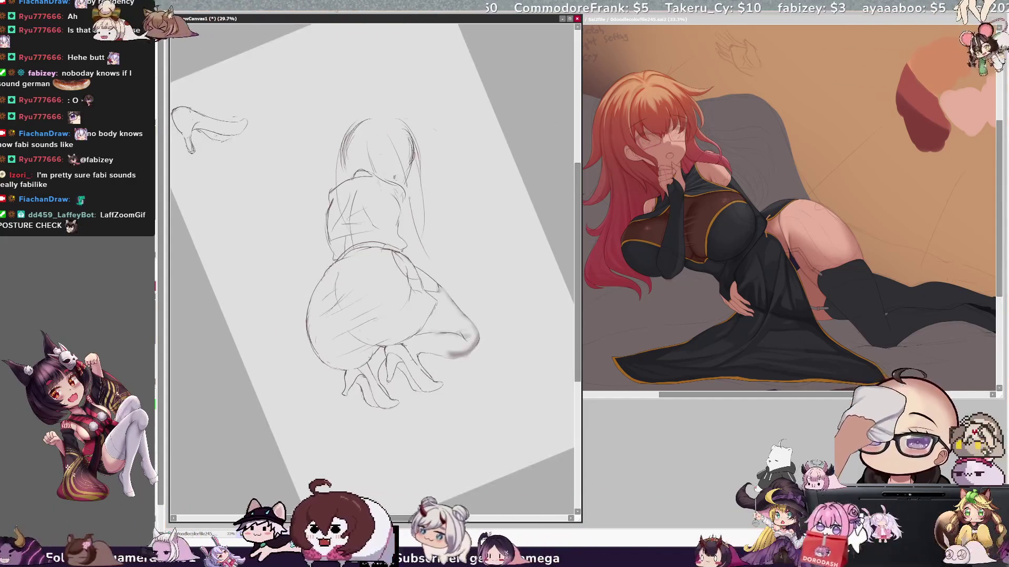
pyautogui.press('Delete')
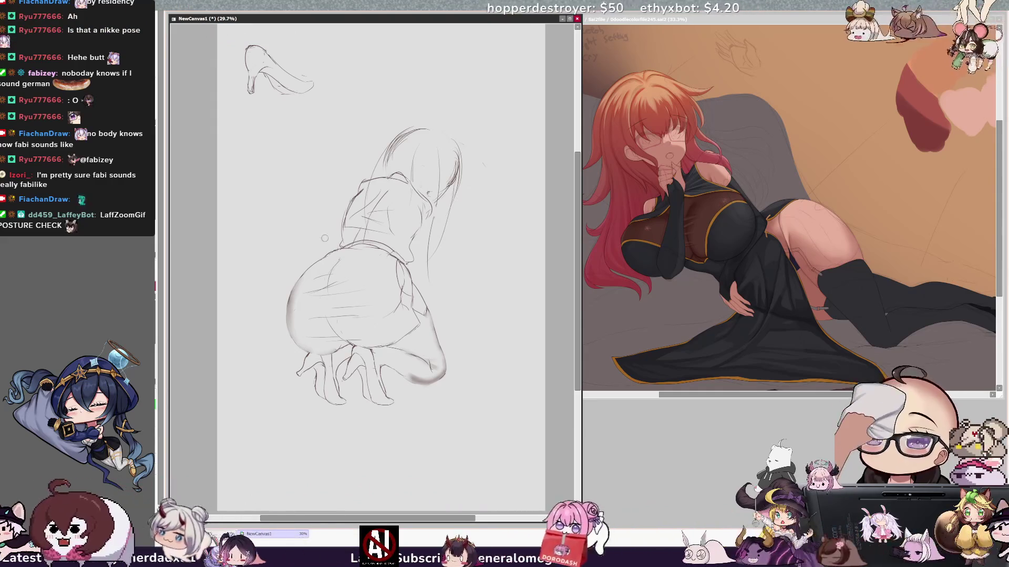
pyautogui.moveTo(349, 76)
pyautogui.mouseDown()
pyautogui.moveTo(400, 79)
pyautogui.moveTo(326, 84)
pyautogui.moveTo(252, 132)
pyautogui.moveTo(363, 232)
pyautogui.mouseUp()
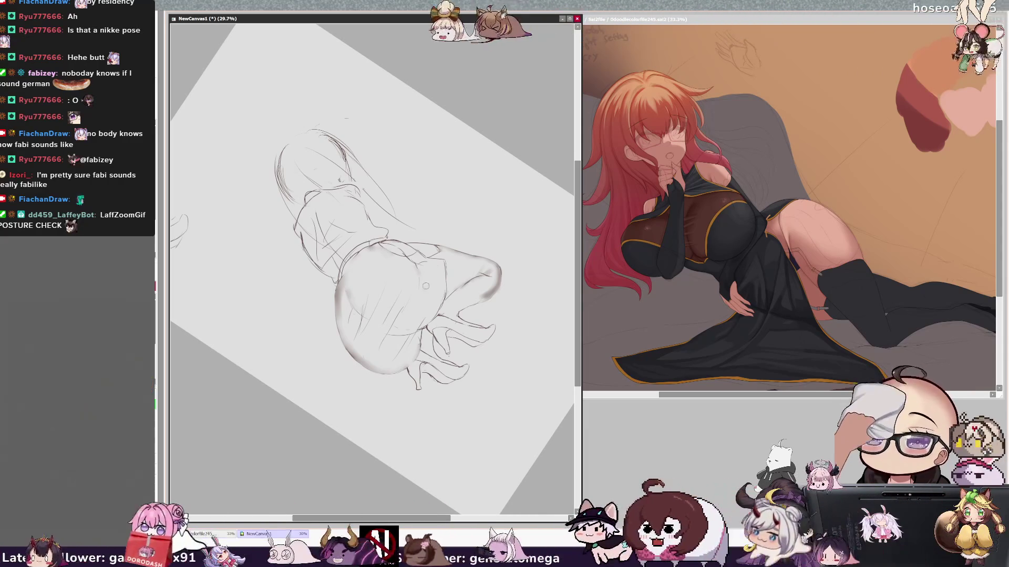
pyautogui.moveTo(399, 331)
pyautogui.mouseDown()
pyautogui.moveTo(425, 304)
pyautogui.moveTo(412, 338)
pyautogui.mouseUp()
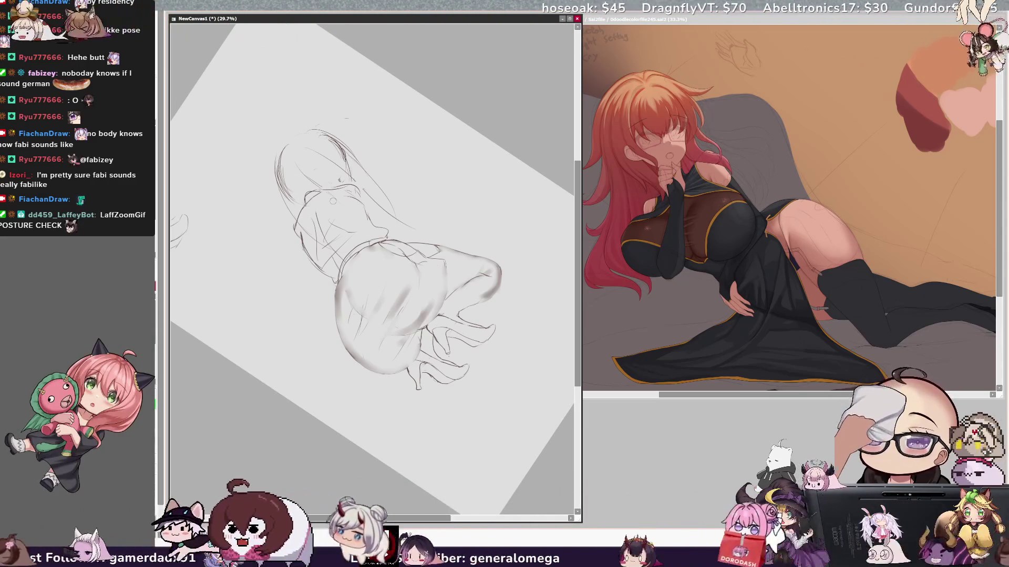
pyautogui.press('Delete')
pyautogui.press('Delete')
pyautogui.press('Delete')
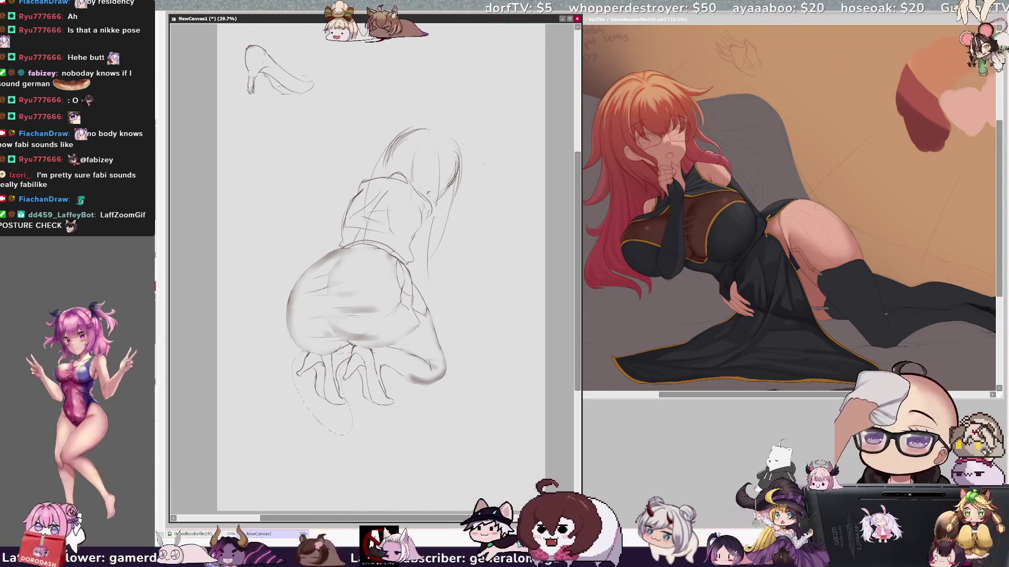
pyautogui.hotkey('ctrl', 't')
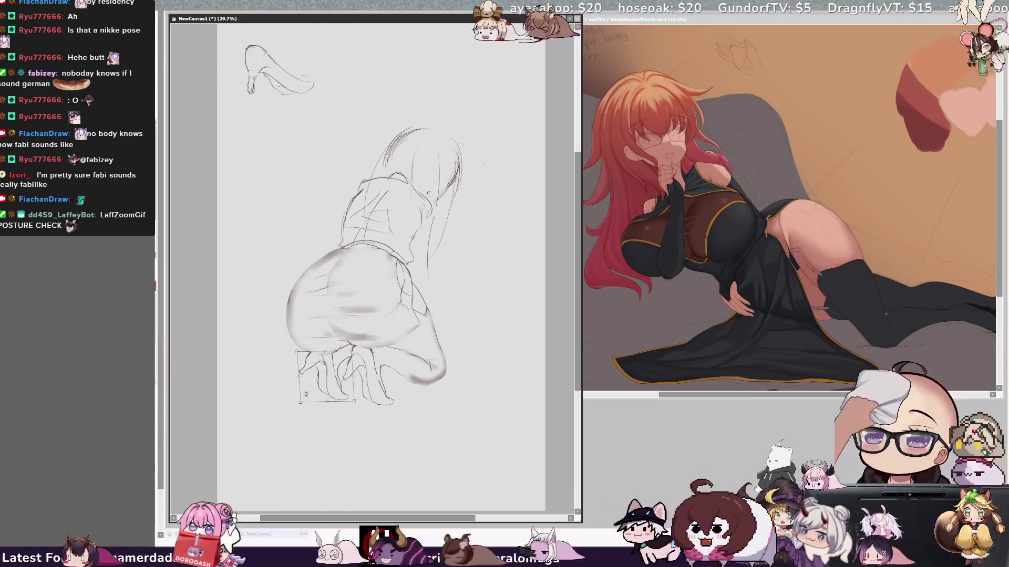
# Step: Apply the resized feet, clear the selection, and bring the canvas back into focus
pyautogui.press('Return')
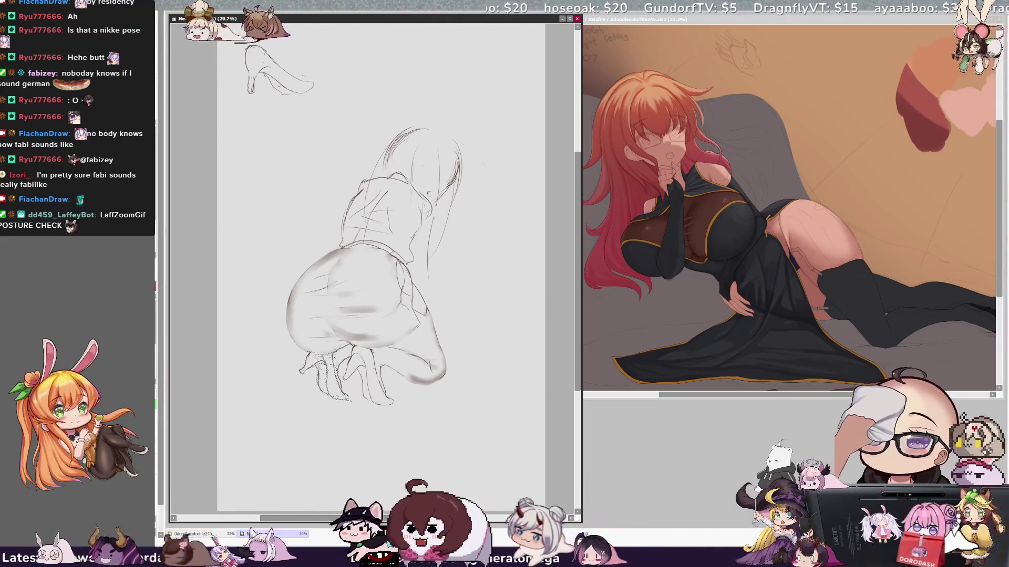
pyautogui.hotkey('ctrl', 'd')
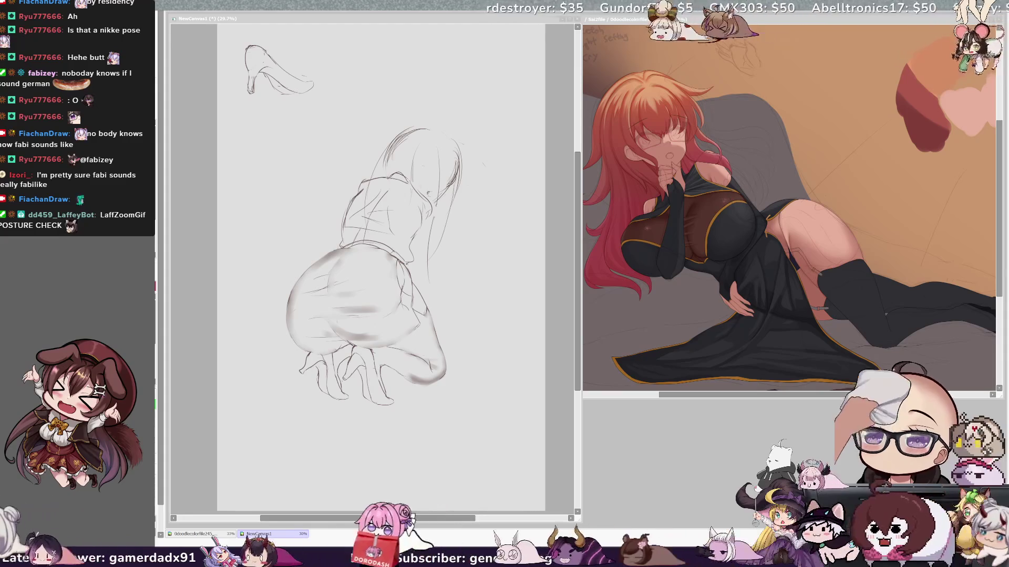
pyautogui.click(483, 228)
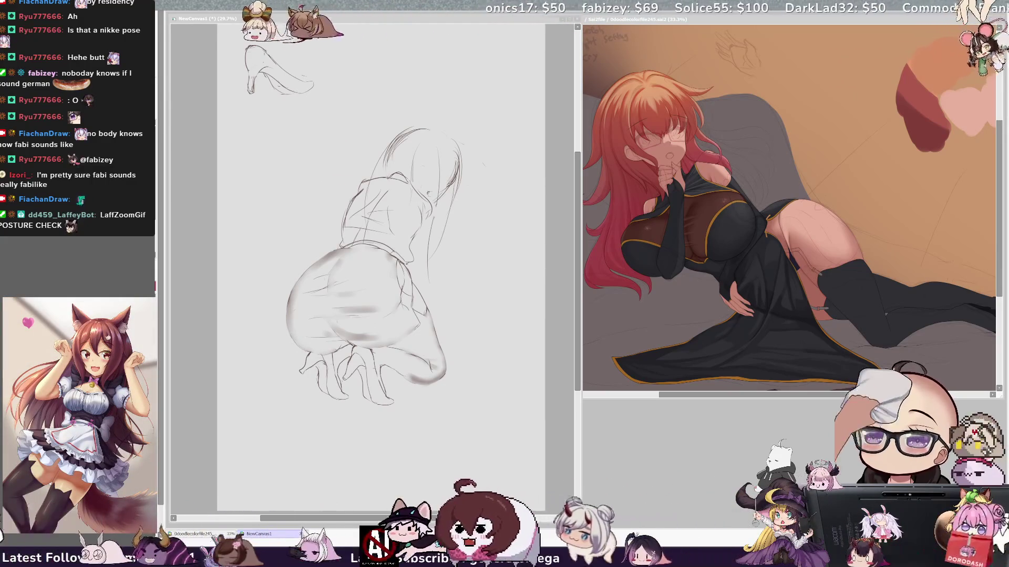
# Step: Undo the recent sketch strokes near the figure's head and shoulder
pyautogui.hotkey('alt', 'Tab')
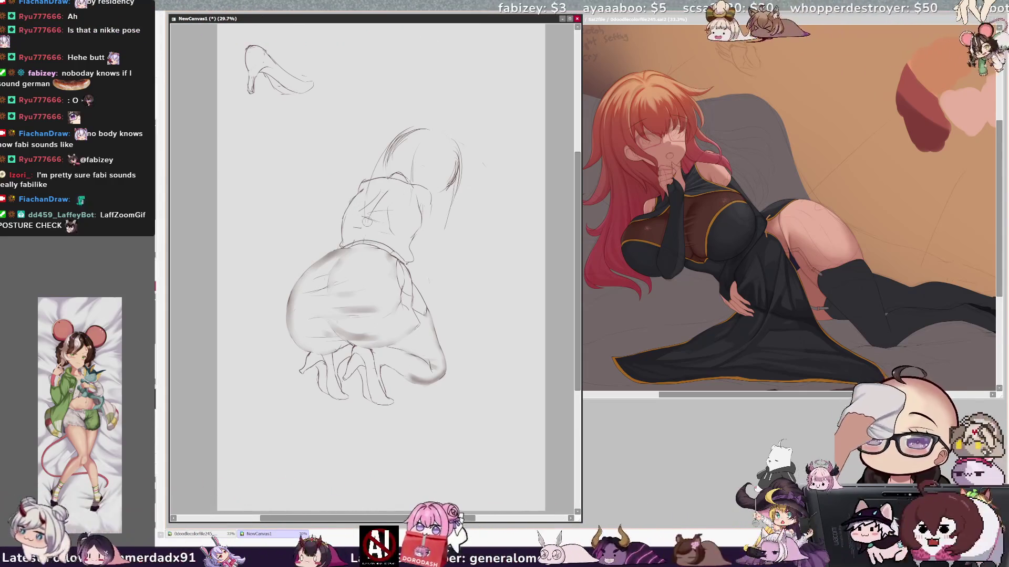
pyautogui.hotkey('ctrl', 'z')
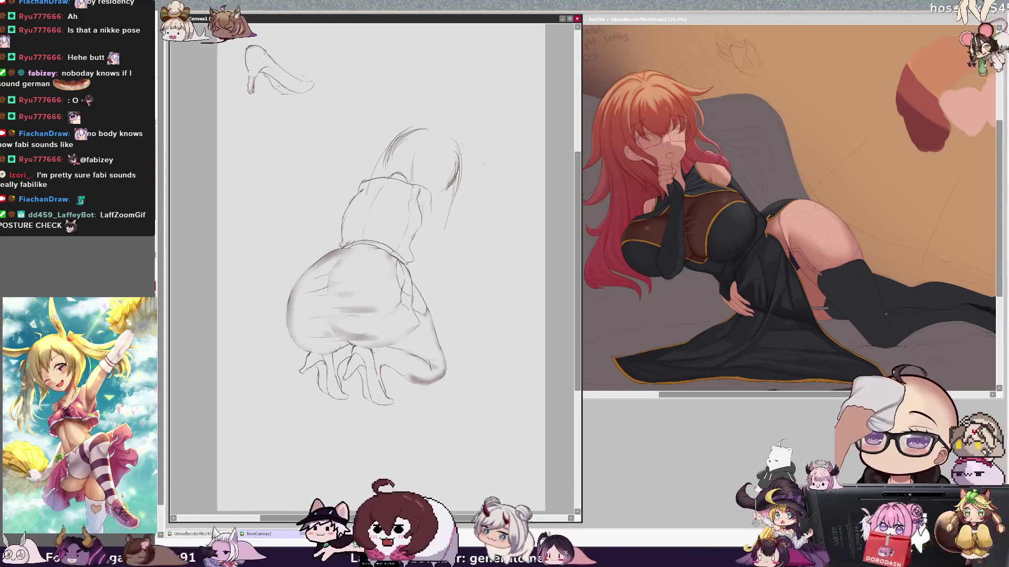
# Step: Erase the old hair strokes above the head and the curved stroke beneath them
pyautogui.moveTo(444, 229); pyautogui.dragTo(450, 195)
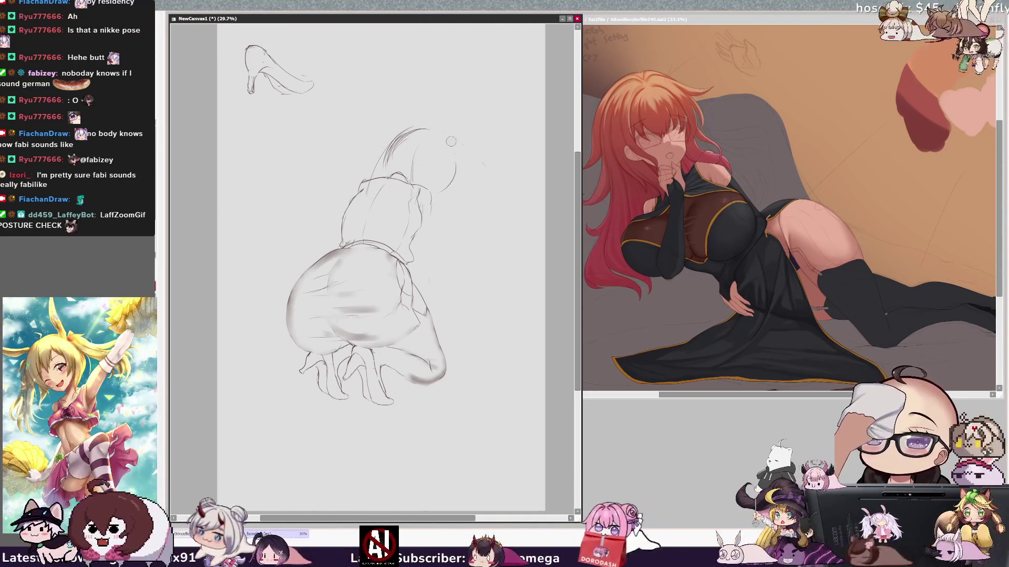
pyautogui.moveTo(394, 149)
pyautogui.mouseDown()
pyautogui.moveTo(386, 160)
pyautogui.moveTo(401, 140)
pyautogui.moveTo(384, 165)
pyautogui.moveTo(411, 129)
pyautogui.mouseUp()
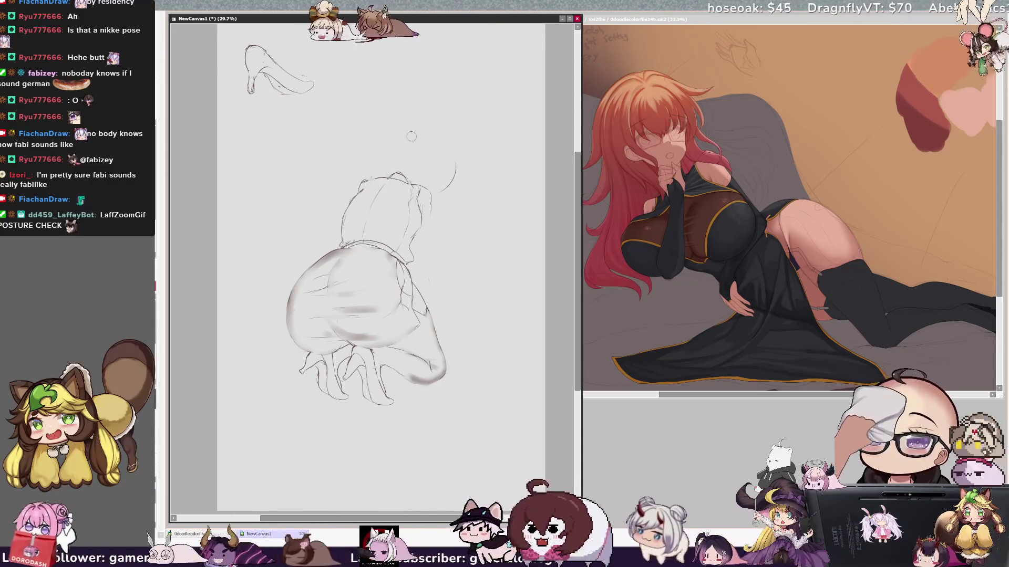
pyautogui.moveTo(464, 152); pyautogui.dragTo(451, 187)
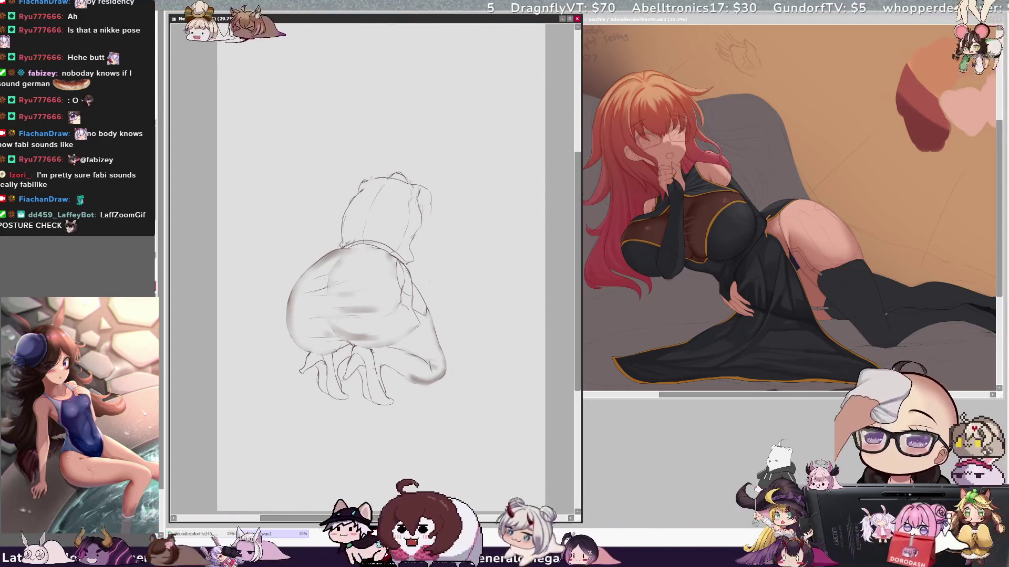
# Step: Enlarge the whole sketch toward the upper left and lower right to fill the page
pyautogui.hotkey('ctrl', 't')
pyautogui.moveTo(360, 58); pyautogui.dragTo(359, 56)
pyautogui.moveTo(355, 407); pyautogui.dragTo(361, 413)
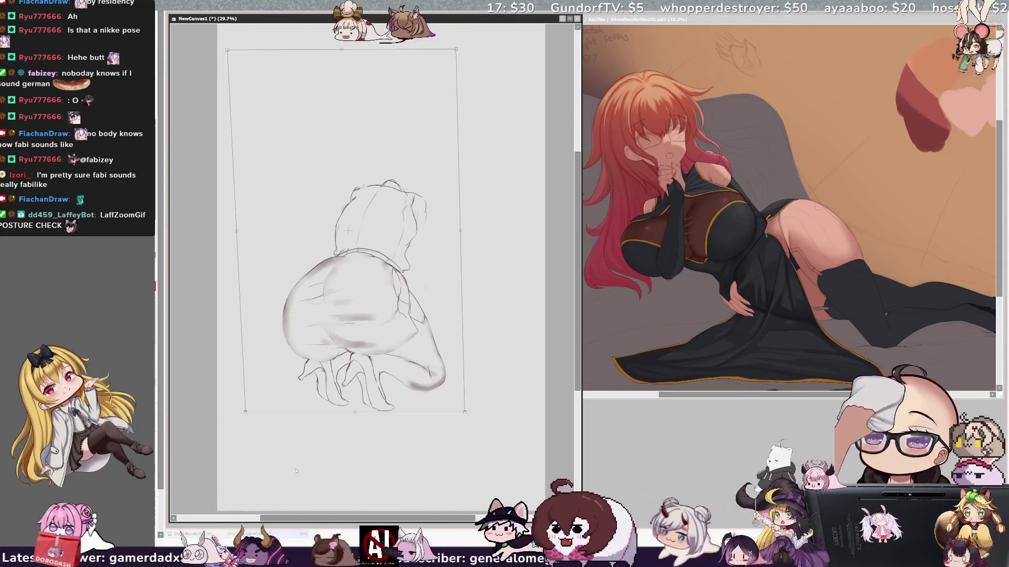
pyautogui.moveTo(465, 412); pyautogui.dragTo(505, 475)
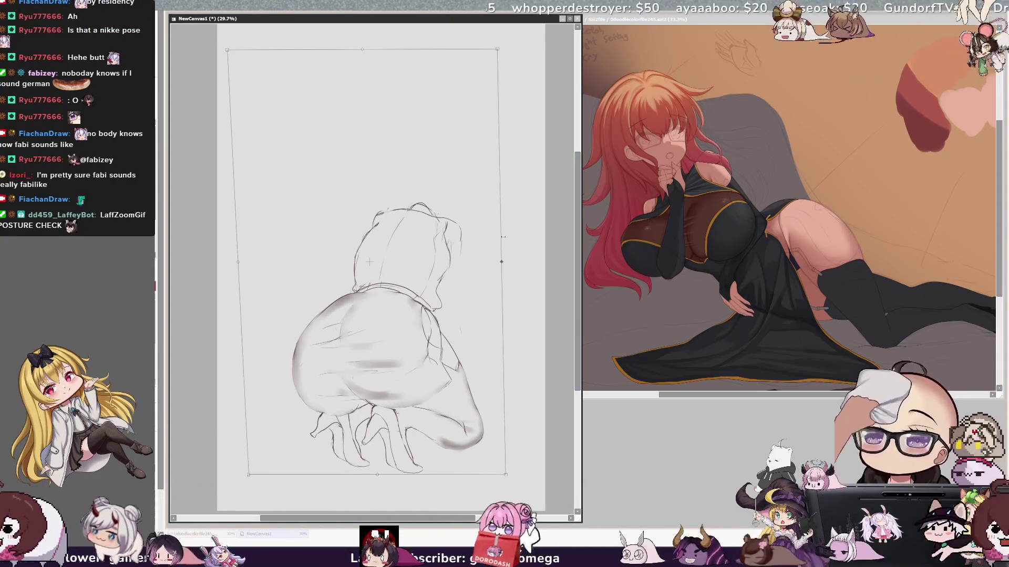
pyautogui.moveTo(227, 51); pyautogui.dragTo(214, 29)
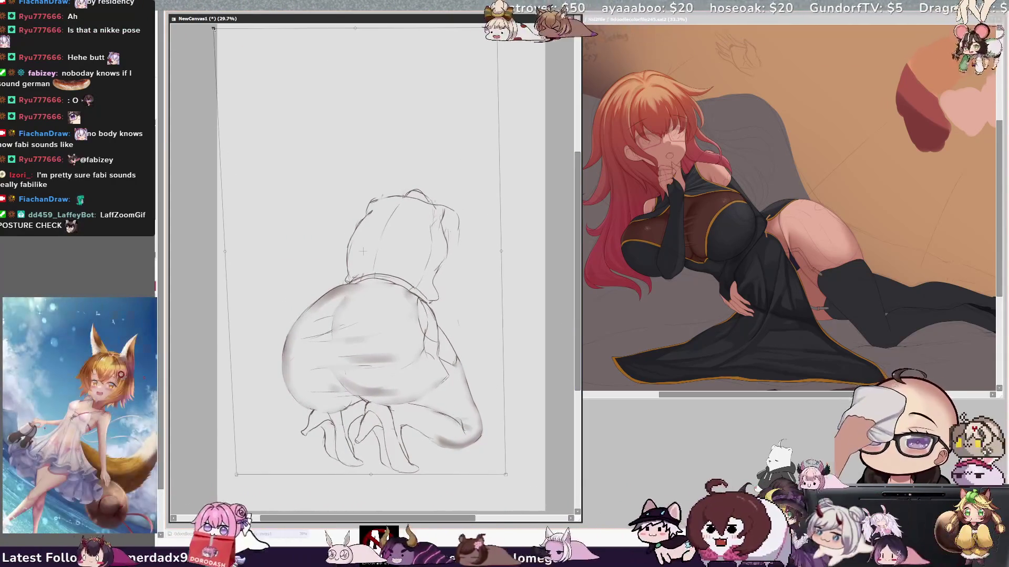
pyautogui.moveTo(312, 437); pyautogui.dragTo(302, 431)
pyautogui.press('Return')
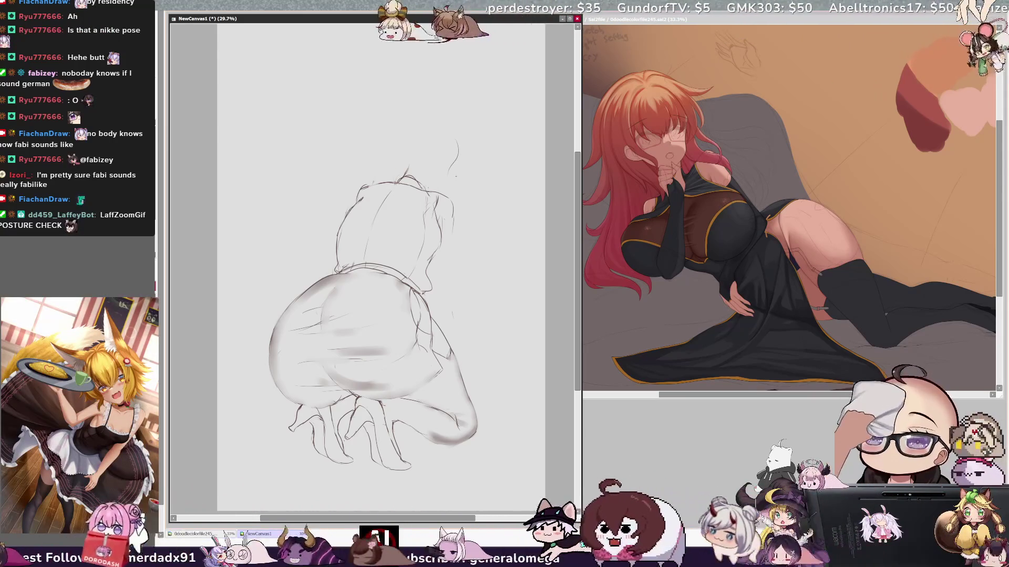
# Step: Sketch a new head guide stroke, undoing stray strokes and checking the view mirrored
pyautogui.moveTo(450, 137)
pyautogui.mouseDown()
pyautogui.moveTo(439, 180)
pyautogui.moveTo(373, 268)
pyautogui.mouseUp()
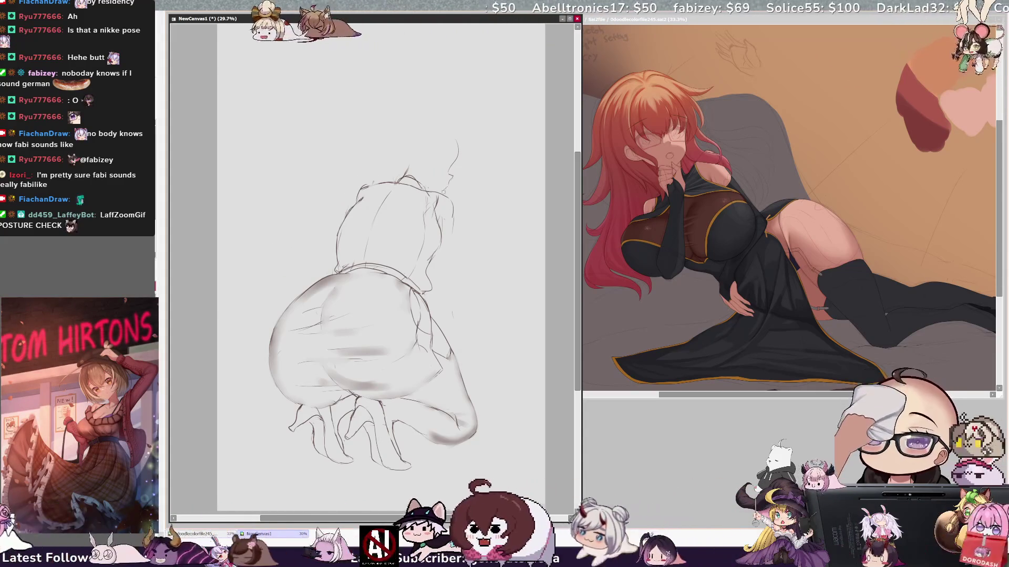
pyautogui.hotkey('ctrl', 'z')
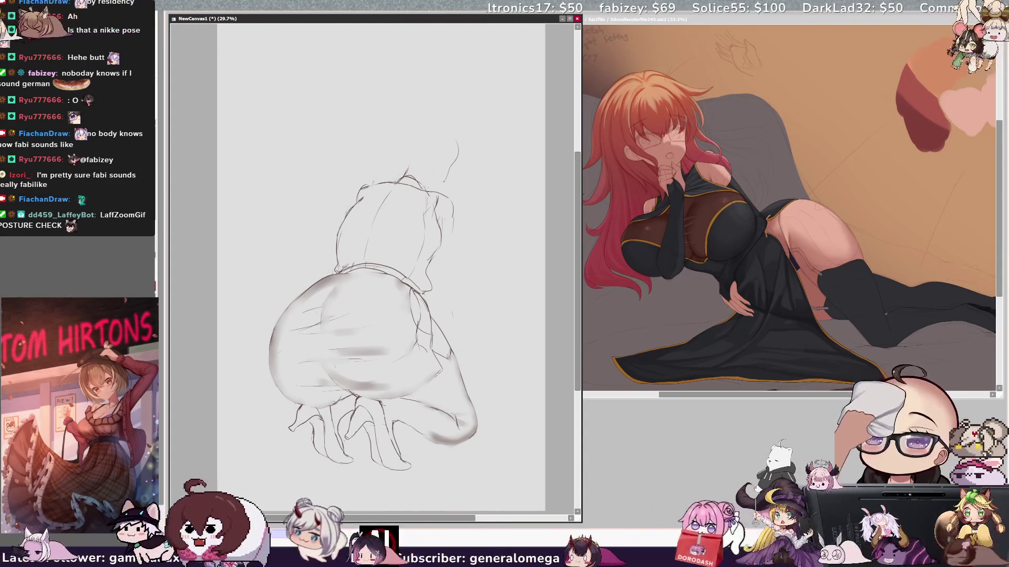
pyautogui.hotkey('ctrl', 'z')
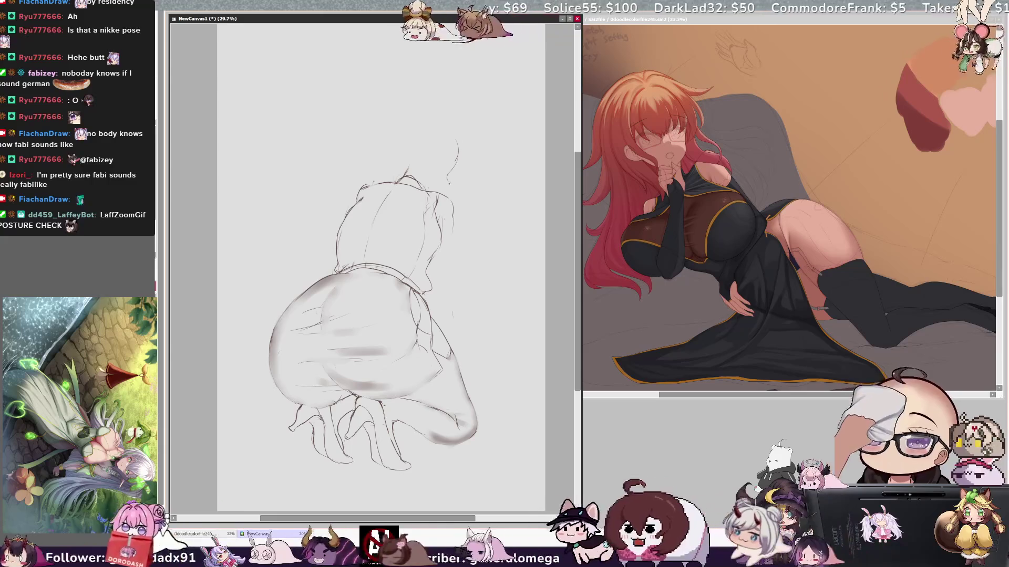
pyautogui.press('h')
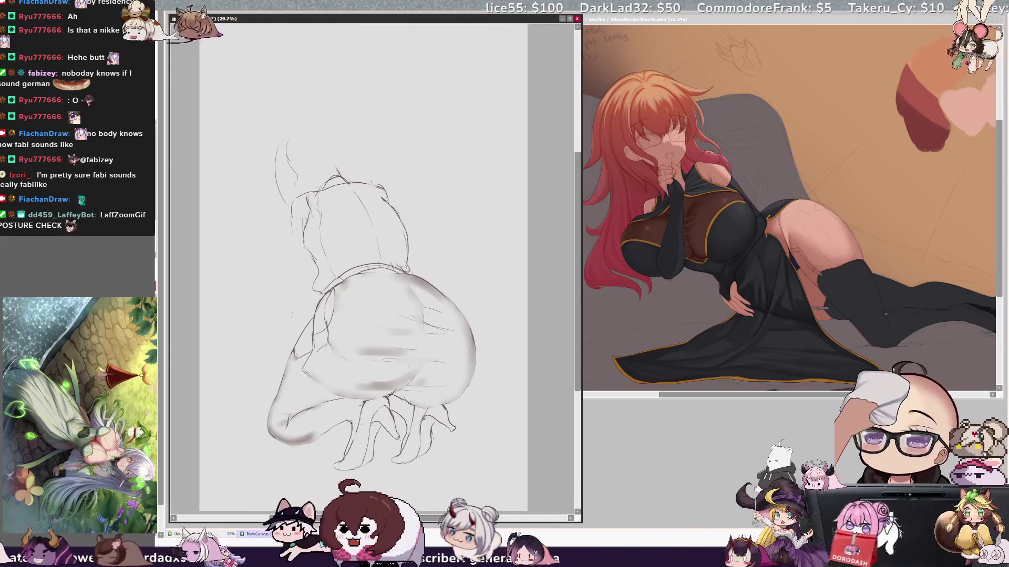
pyautogui.hotkey('ctrl', 'z')
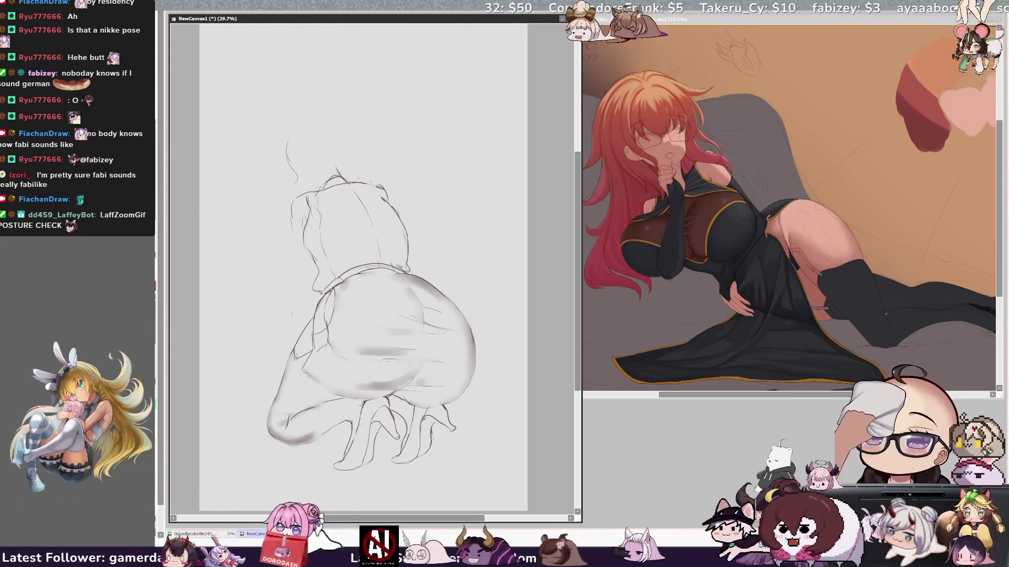
# Step: Rotate the head-top stroke about 18° counter-clockwise and pencil new arcs for a rounder head
pyautogui.hotkey('ctrl', 't')
pyautogui.moveTo(349, 181); pyautogui.dragTo(326, 170)
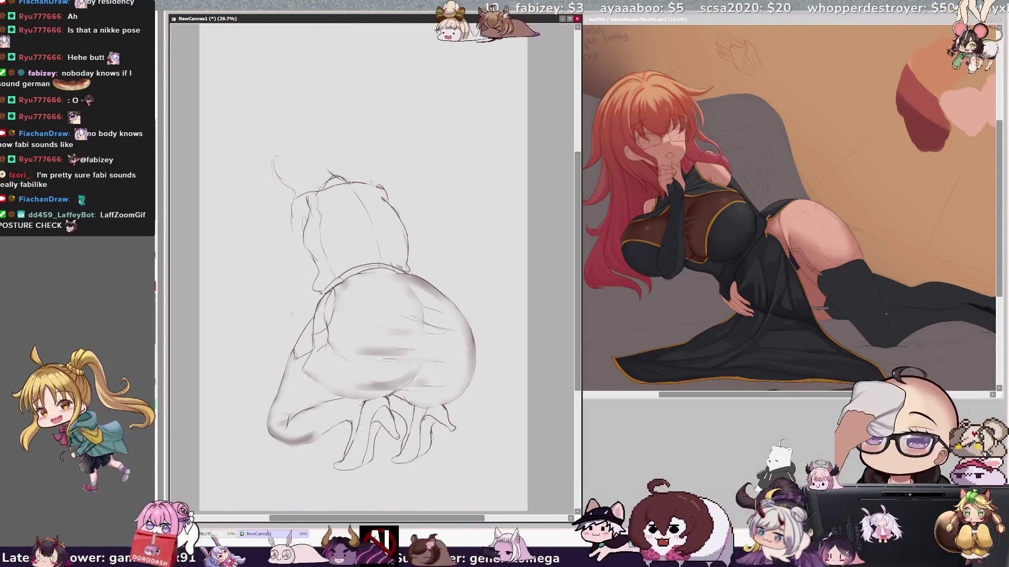
pyautogui.moveTo(267, 177); pyautogui.dragTo(269, 195)
pyautogui.moveTo(284, 135); pyautogui.dragTo(269, 157)
pyautogui.moveTo(288, 129)
pyautogui.mouseDown()
pyautogui.moveTo(325, 125)
pyautogui.moveTo(292, 215)
pyautogui.mouseUp()
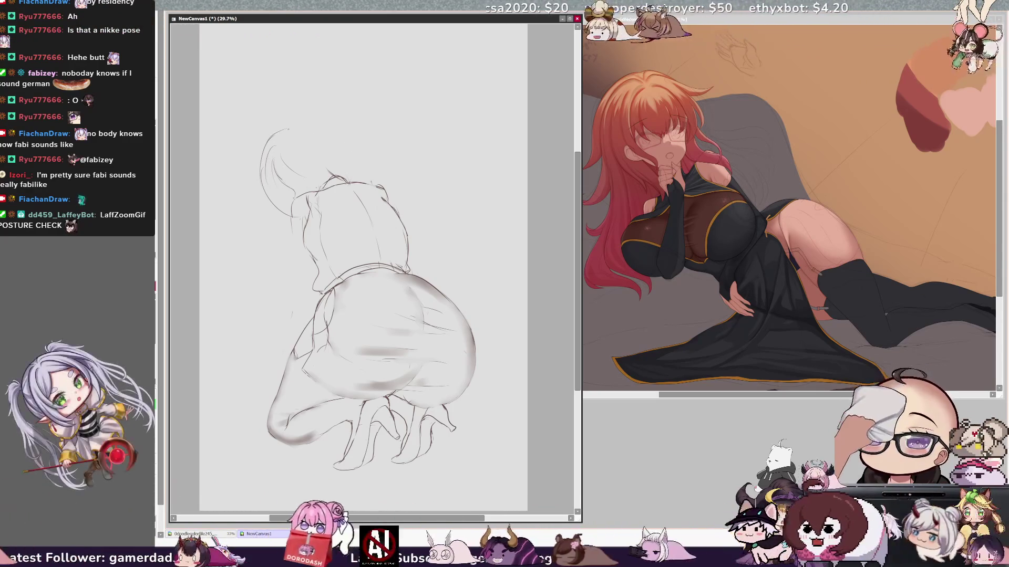
pyautogui.moveTo(269, 134)
pyautogui.mouseDown()
pyautogui.moveTo(344, 141)
pyautogui.moveTo(359, 172)
pyautogui.mouseUp()
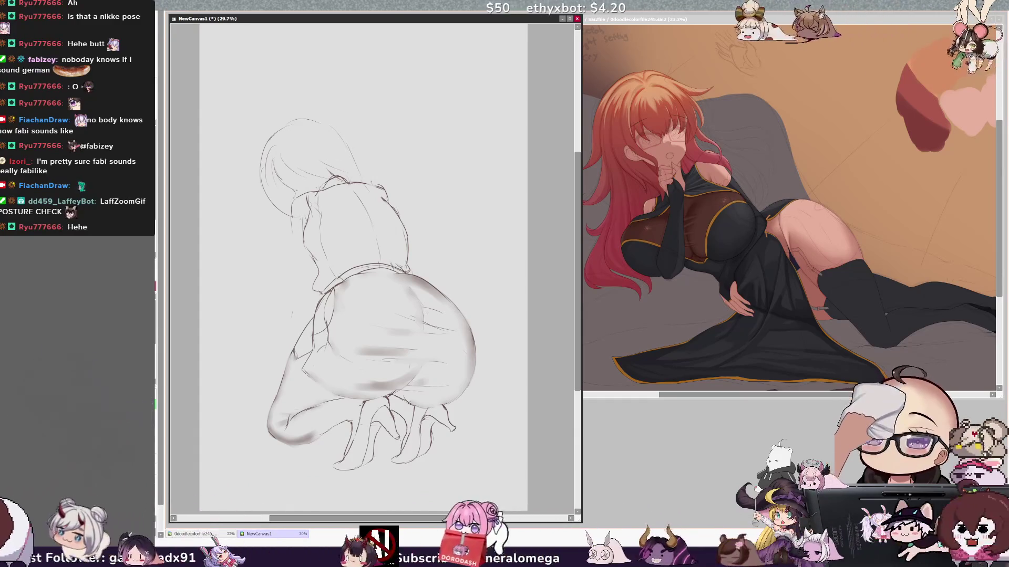
pyautogui.press('h')
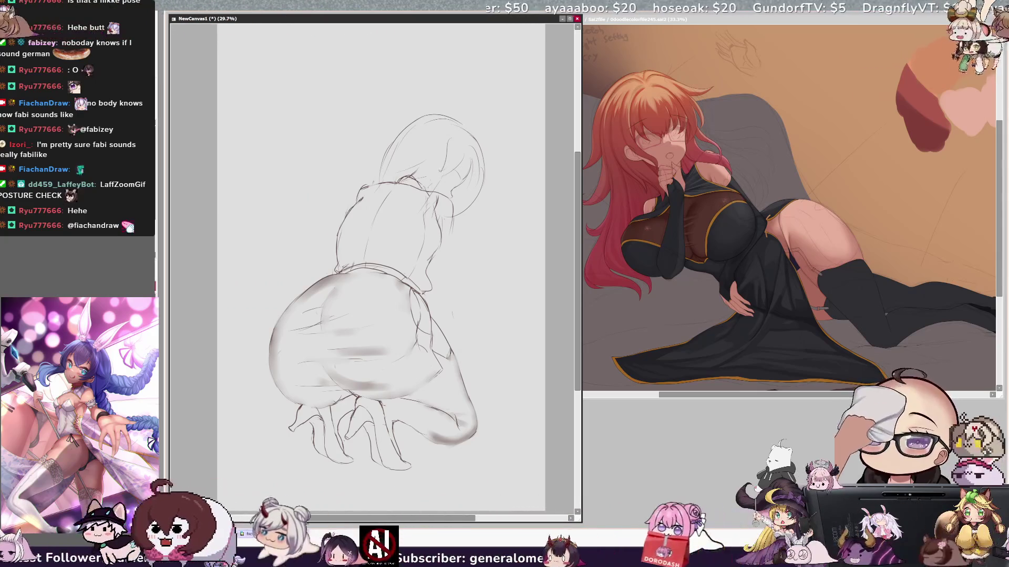
# Step: Add a small curl of hair to the head, then flip the view back
pyautogui.moveTo(439, 169); pyautogui.dragTo(435, 169)
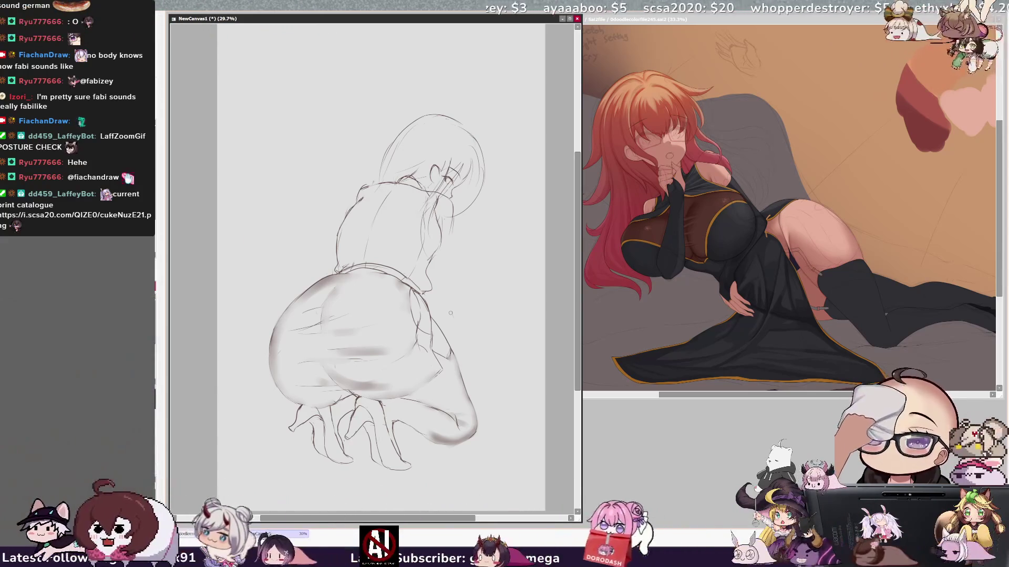
pyautogui.press('Insert')
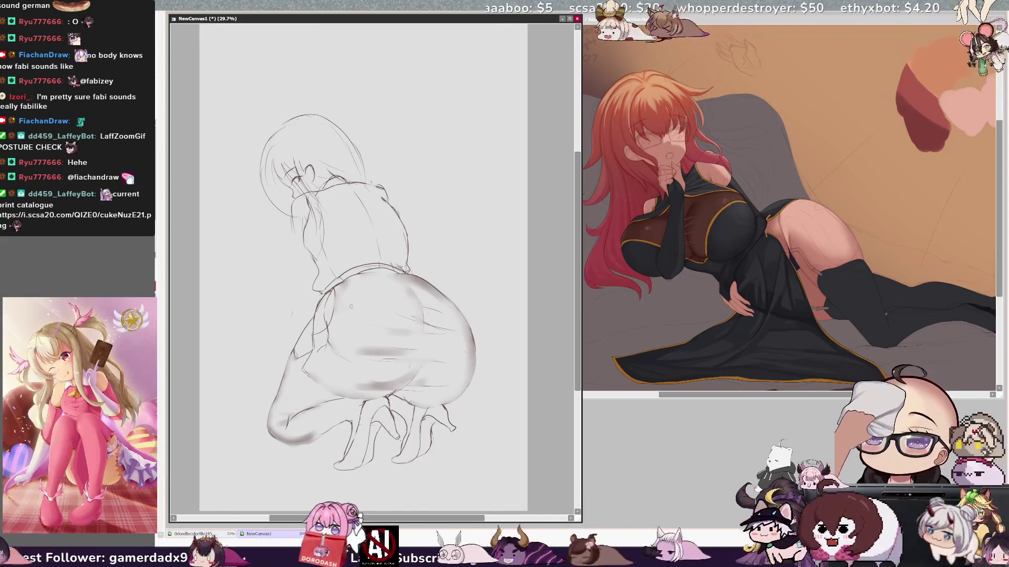
# Step: Draw a line along the left side of the head, comparing mirrored and normal views
pyautogui.press('Insert')
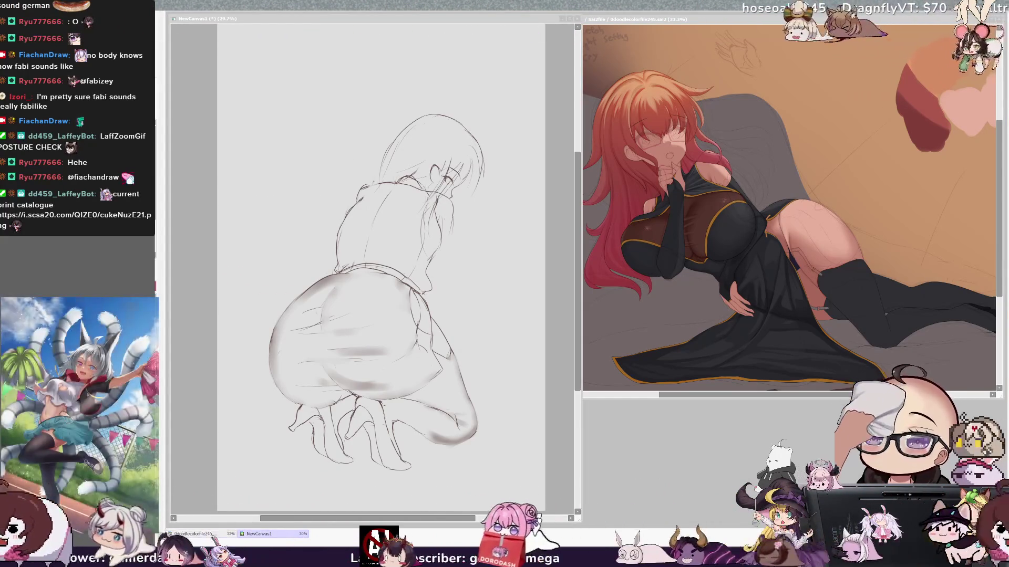
pyautogui.hotkey('alt', 'Tab')
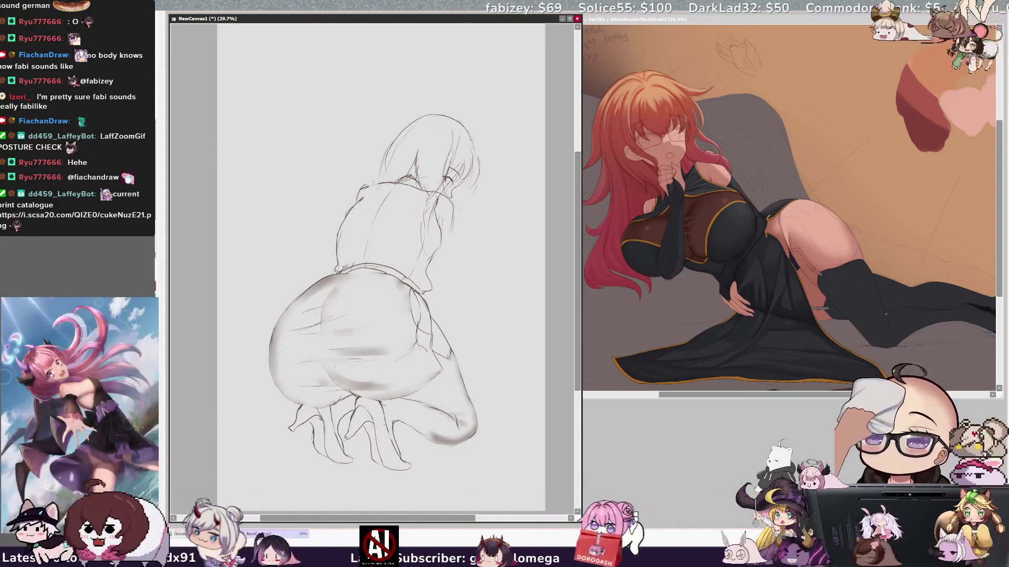
pyautogui.press('h')
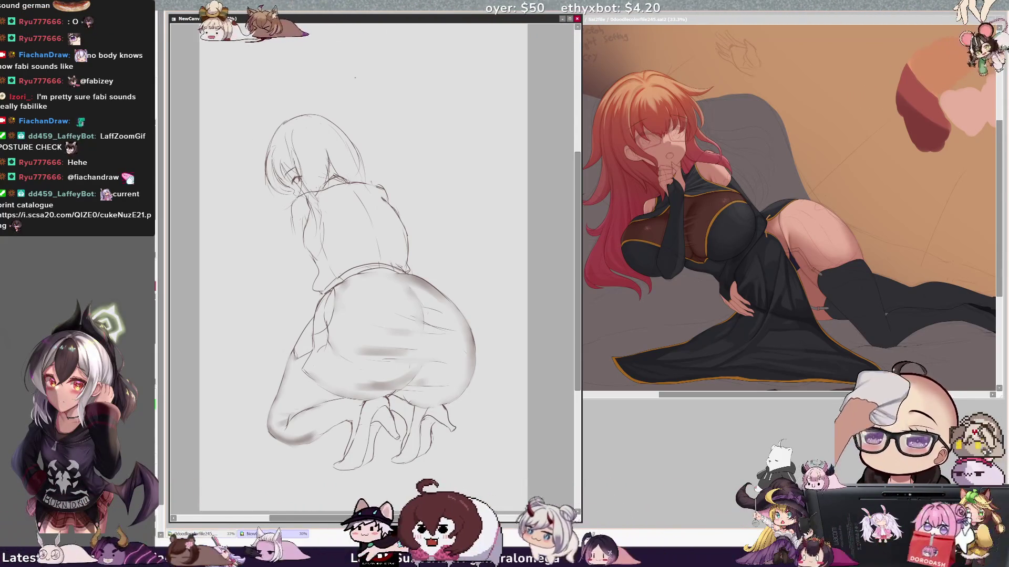
pyautogui.press('h')
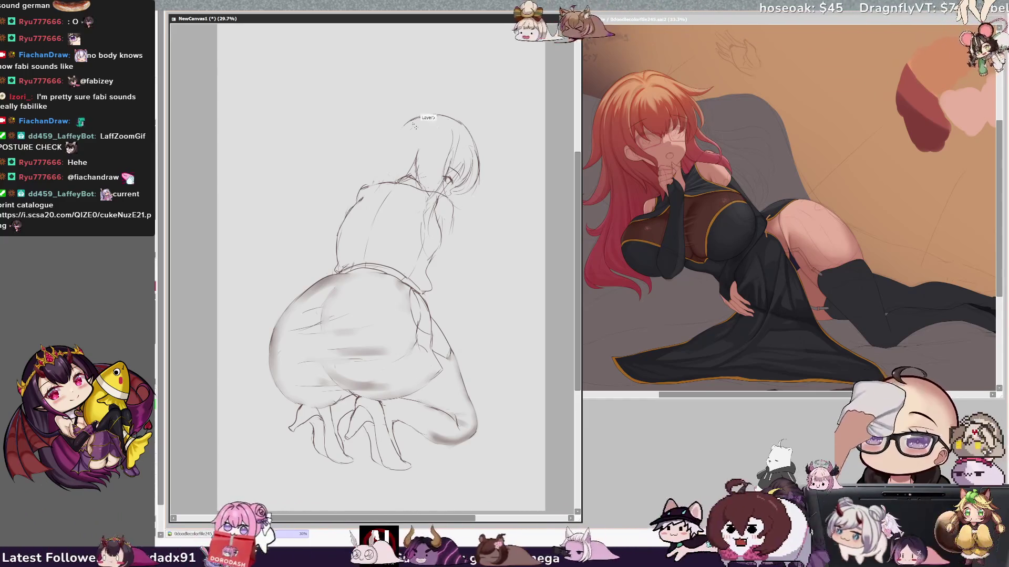
pyautogui.moveTo(413, 119); pyautogui.dragTo(388, 177)
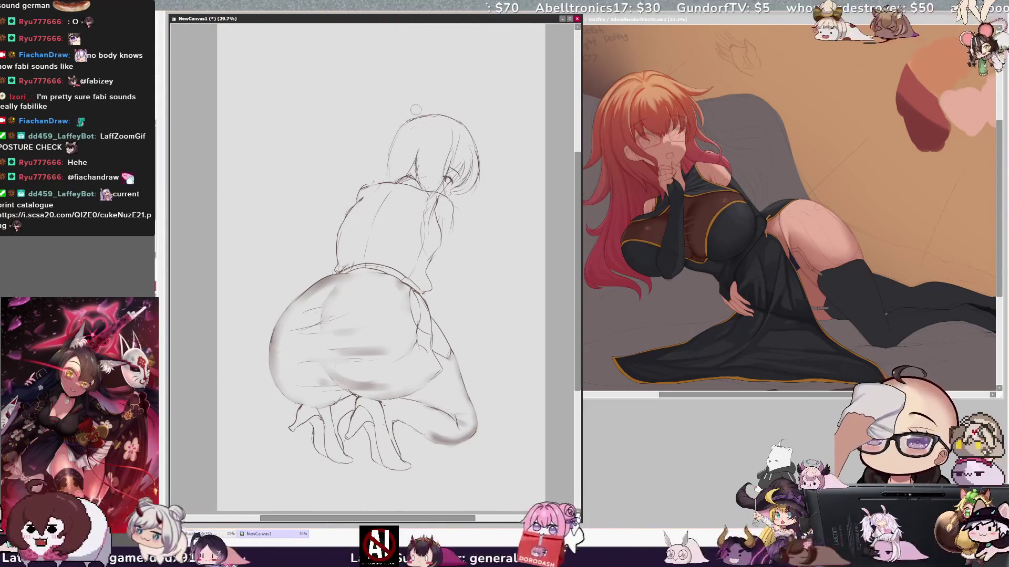
# Step: Undo the outer head contour strokes, then lasso the head for transforming
pyautogui.hotkey('ctrl', 'z')
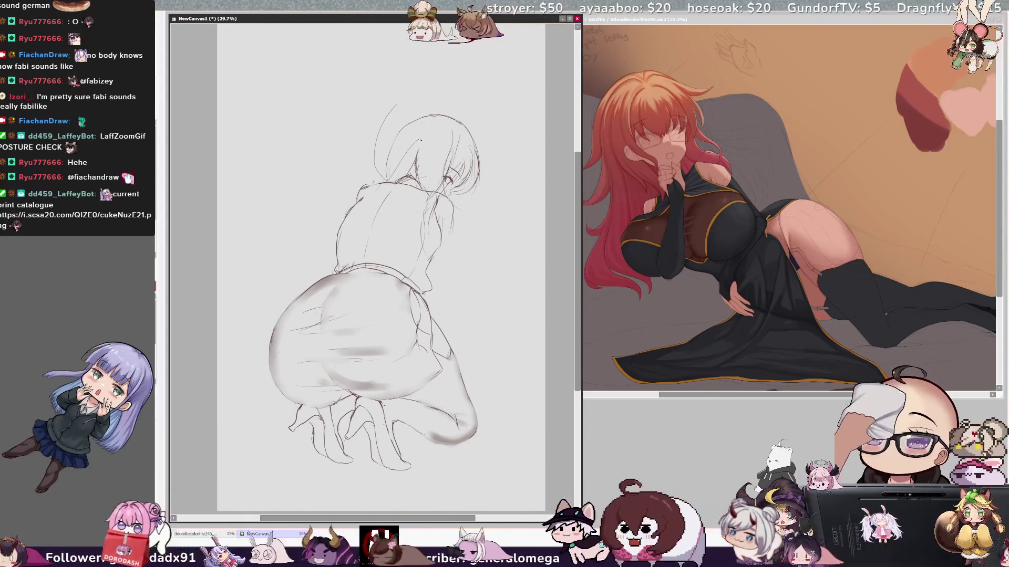
pyautogui.moveTo(397, 102); pyautogui.dragTo(375, 132)
pyautogui.hotkey('ctrl', 't')
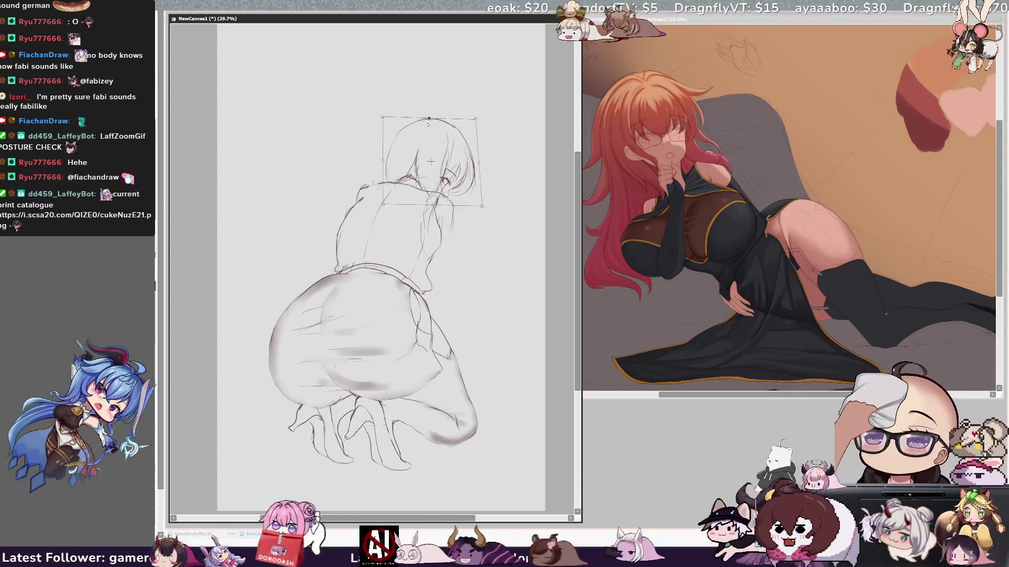
# Step: Apply the head transform, then slightly squash and skew the lasso-selected hips and legs
pyautogui.press('Return')
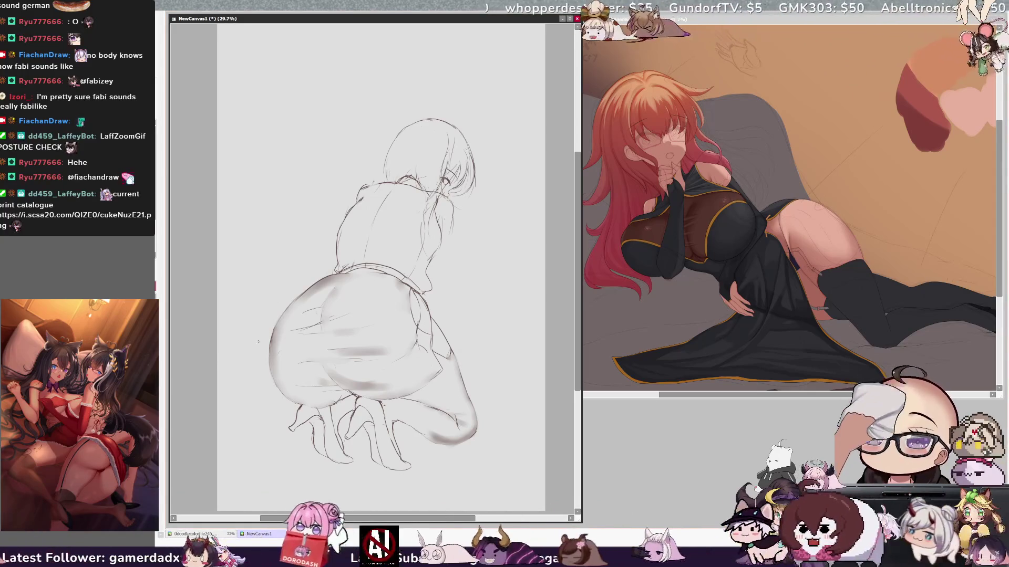
pyautogui.moveTo(440, 302)
pyautogui.mouseDown()
pyautogui.moveTo(371, 276)
pyautogui.moveTo(246, 348)
pyautogui.mouseUp()
pyautogui.hotkey('ctrl', 't')
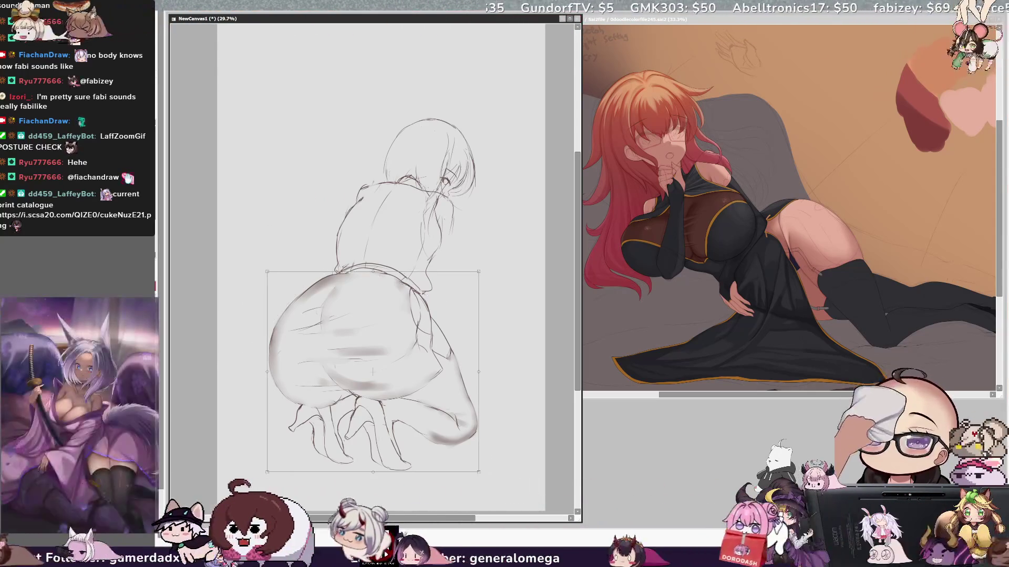
pyautogui.moveTo(373, 457); pyautogui.dragTo(373, 451)
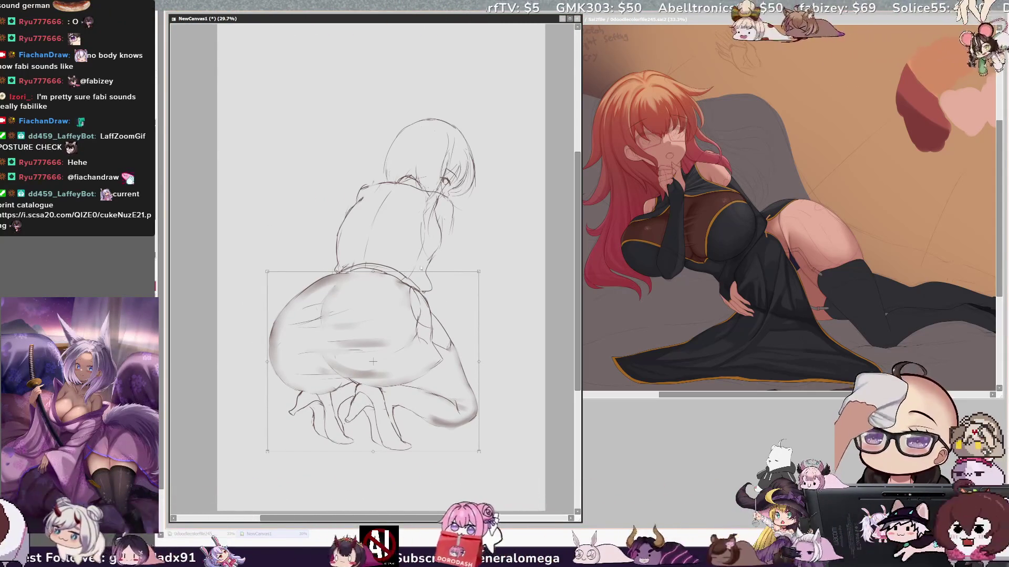
pyautogui.moveTo(367, 445)
pyautogui.mouseDown()
pyautogui.moveTo(370, 428)
pyautogui.moveTo(373, 450)
pyautogui.mouseUp()
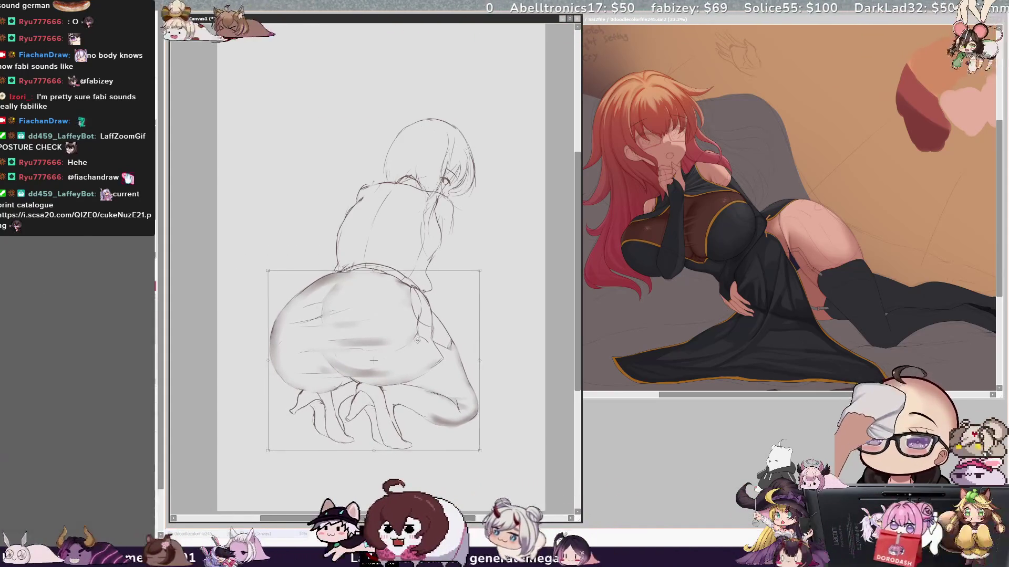
pyautogui.moveTo(479, 450); pyautogui.dragTo(477, 455)
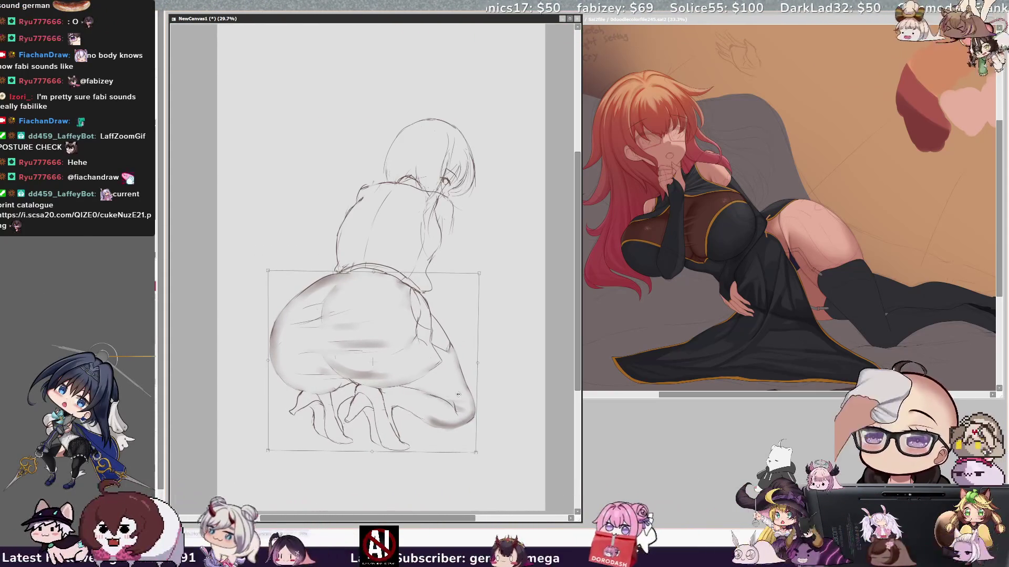
pyautogui.moveTo(274, 269); pyautogui.dragTo(282, 270)
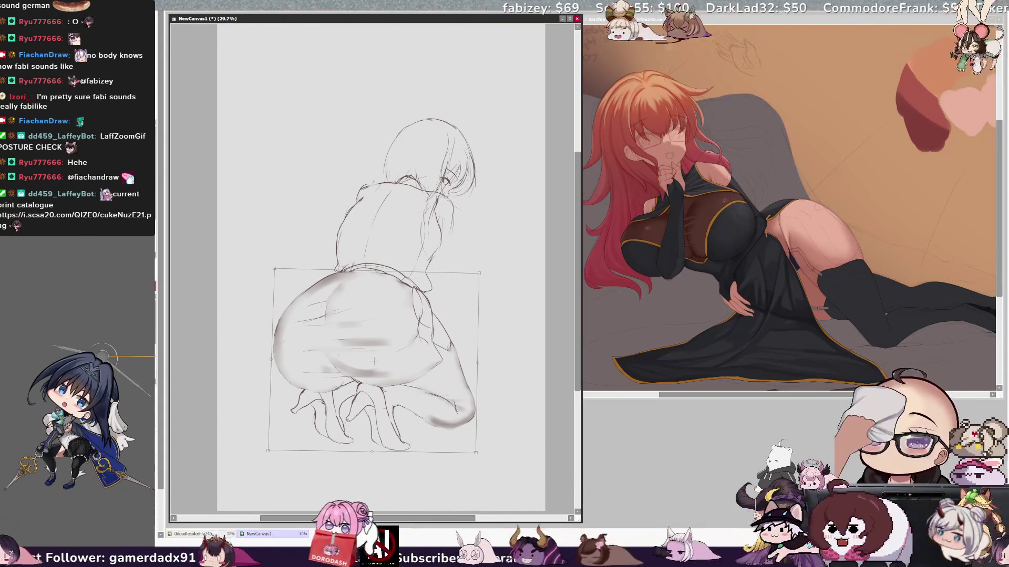
pyautogui.press('Return')
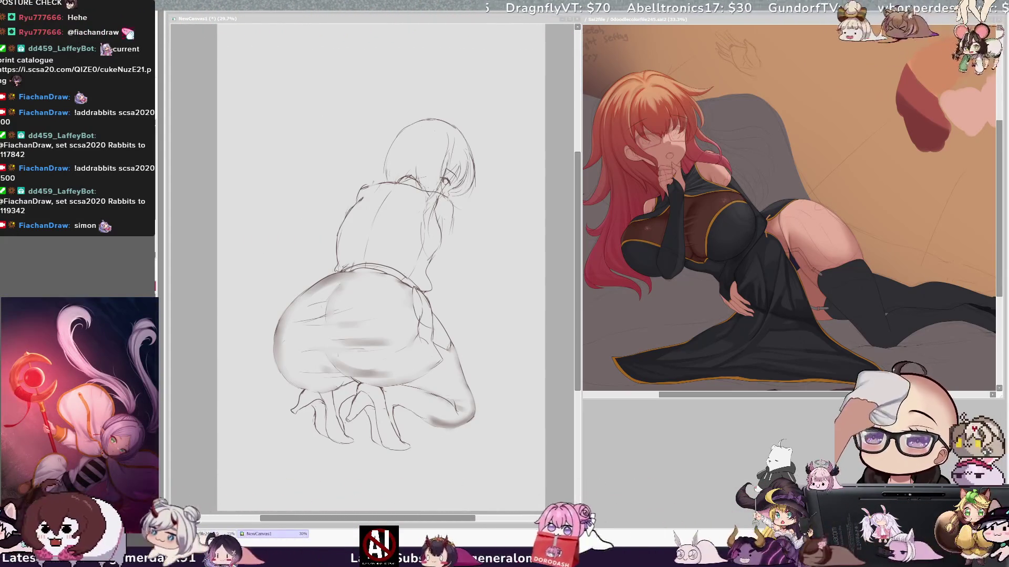
# Step: Mirror the view and redraw the head's left edge as a leftward curve
pyautogui.click(453, 153)
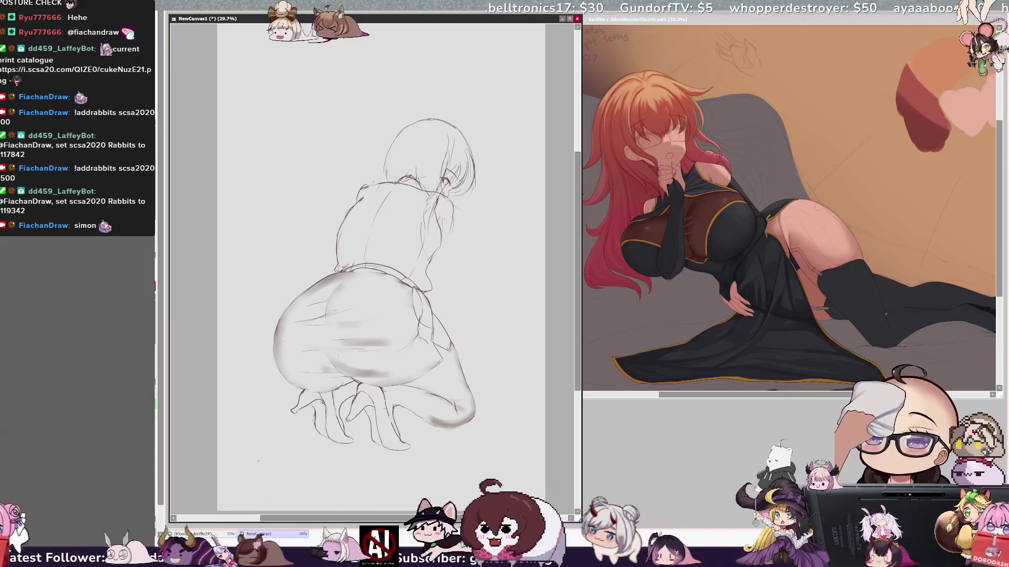
pyautogui.press('h')
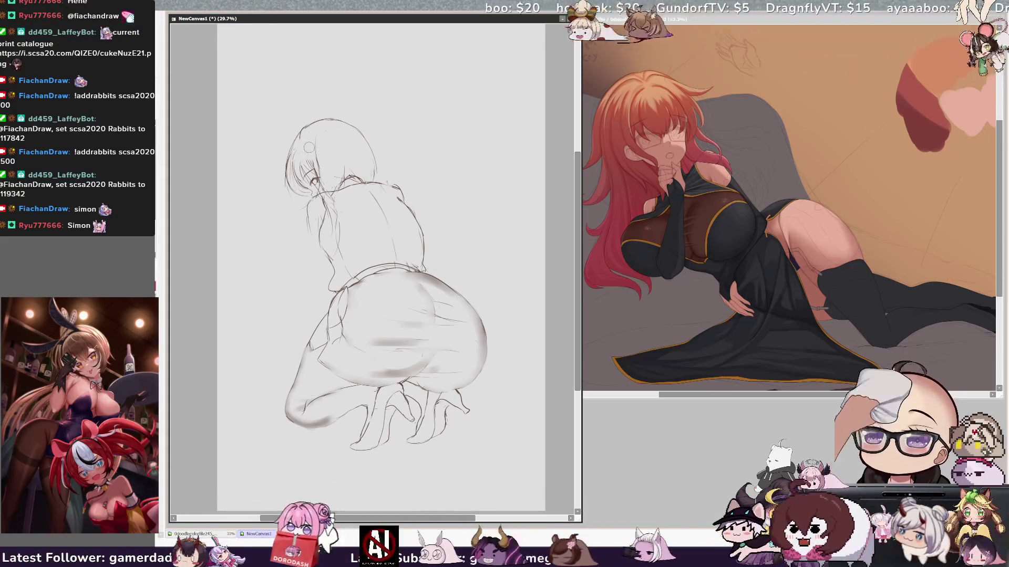
pyautogui.moveTo(315, 120)
pyautogui.mouseDown()
pyautogui.moveTo(297, 148)
pyautogui.moveTo(303, 164)
pyautogui.mouseUp()
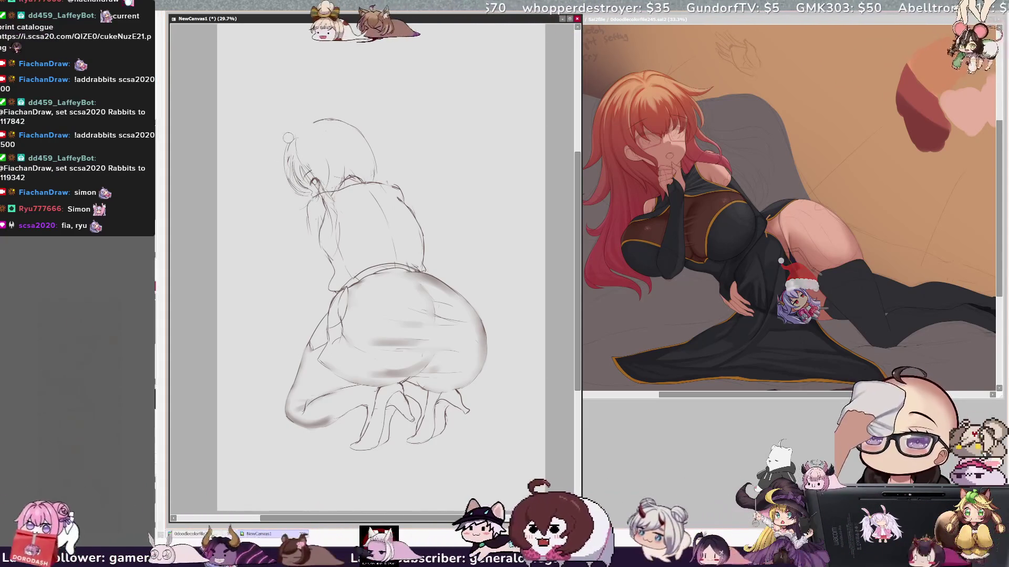
pyautogui.moveTo(295, 137); pyautogui.dragTo(285, 168)
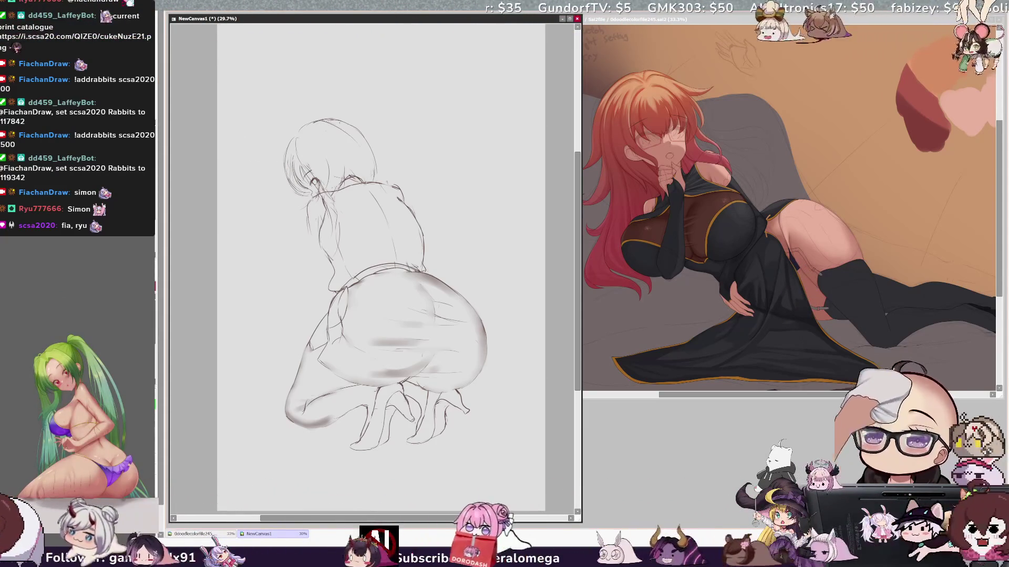
# Step: Erase the lower right head outline, add a faint right-edge stroke, and darken a line near the face
pyautogui.moveTo(375, 179)
pyautogui.mouseDown()
pyautogui.moveTo(373, 159)
pyautogui.moveTo(373, 179)
pyautogui.mouseUp()
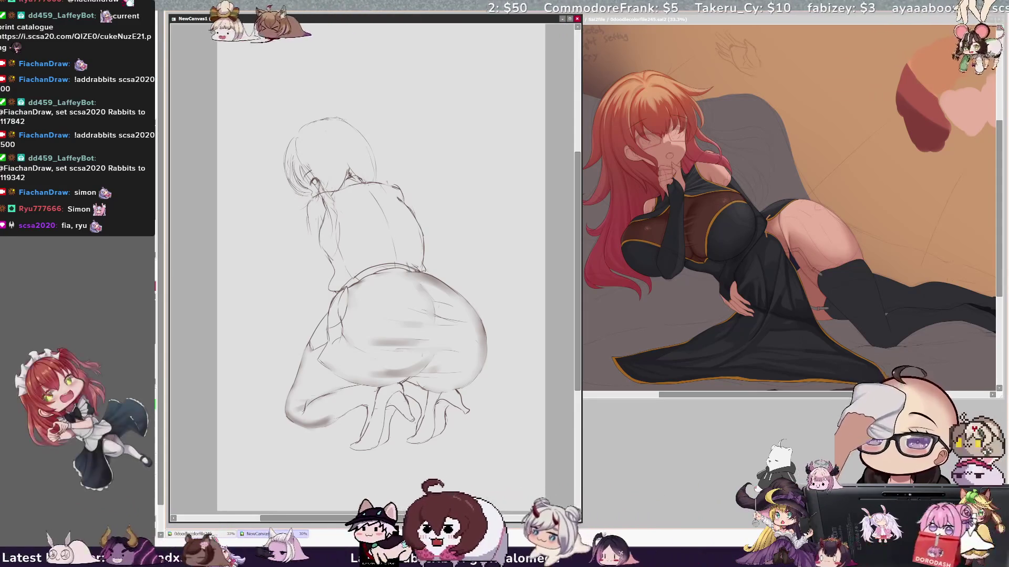
pyautogui.moveTo(377, 158); pyautogui.dragTo(378, 180)
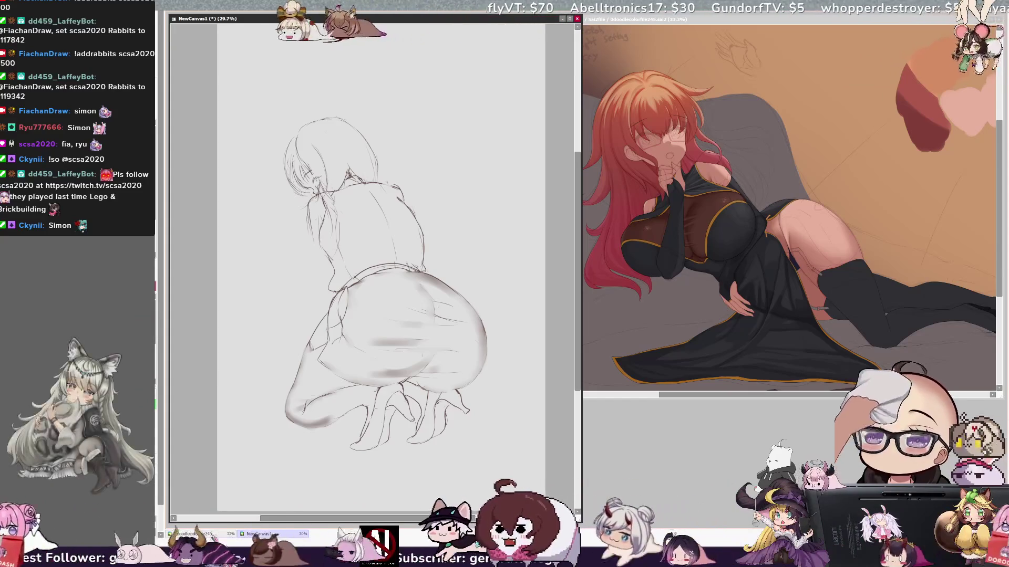
pyautogui.moveTo(316, 178); pyautogui.dragTo(318, 185)
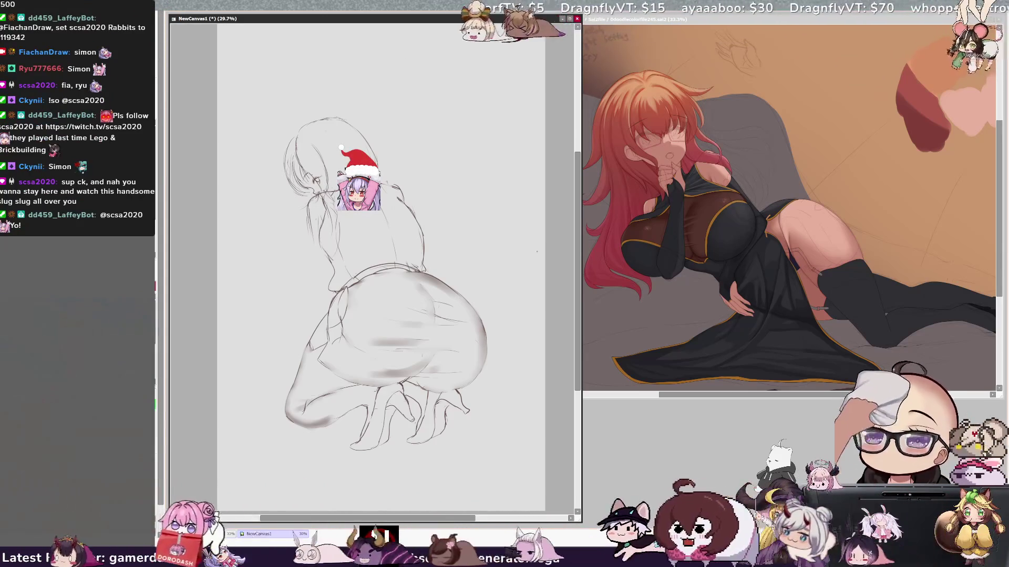
# Step: In the mirrored view, redraw the back of the head, undo the stray stroke above it, and re-mirror
pyautogui.press('h')
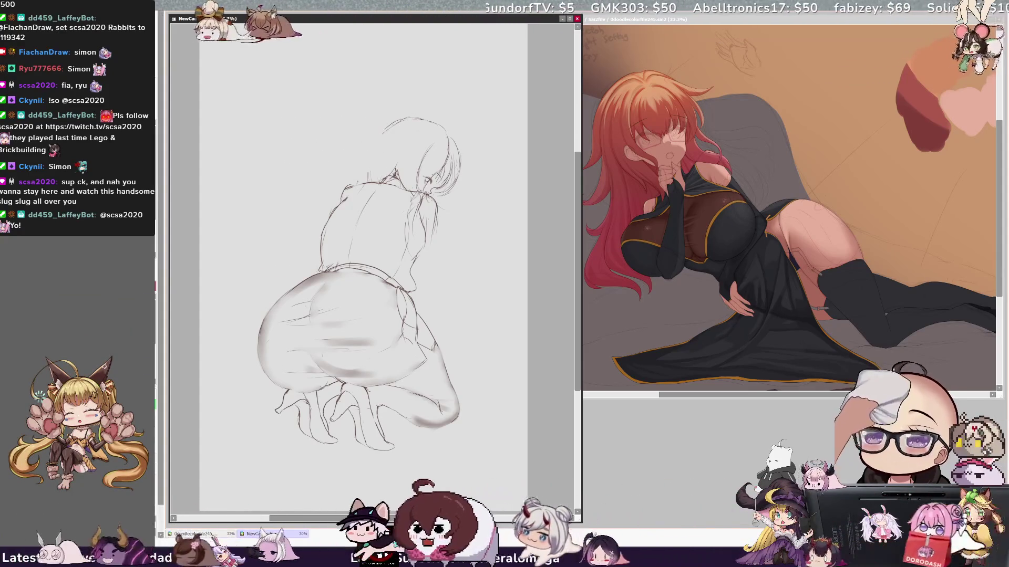
pyautogui.moveTo(382, 127); pyautogui.dragTo(368, 176)
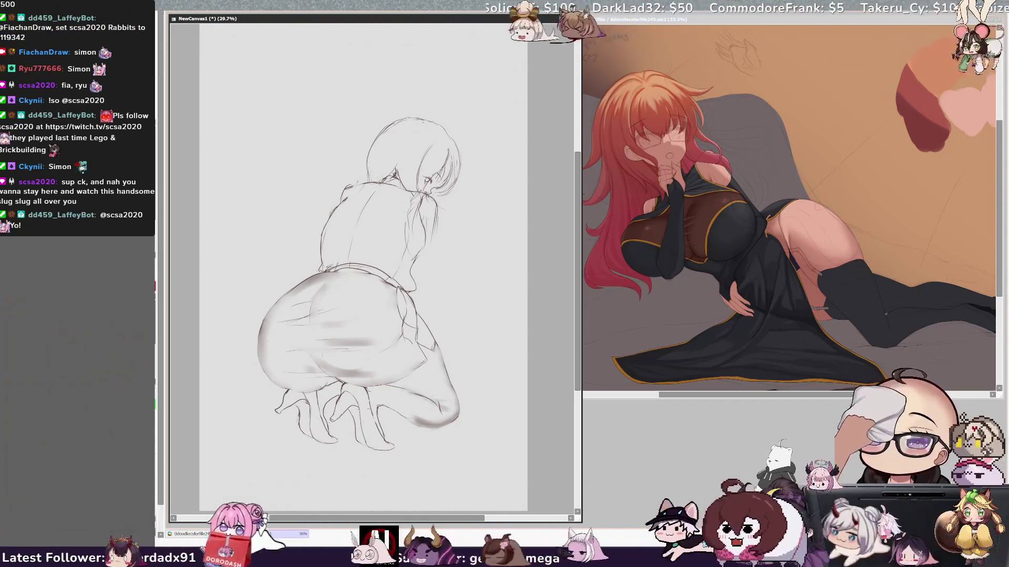
pyautogui.press('h')
pyautogui.hotkey('ctrl', 'z')
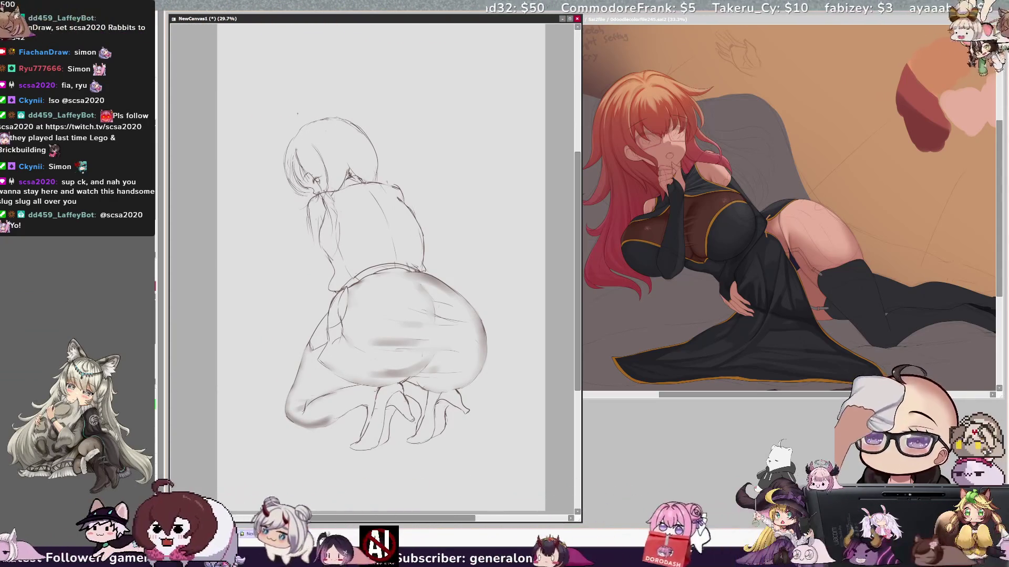
pyautogui.press('h')
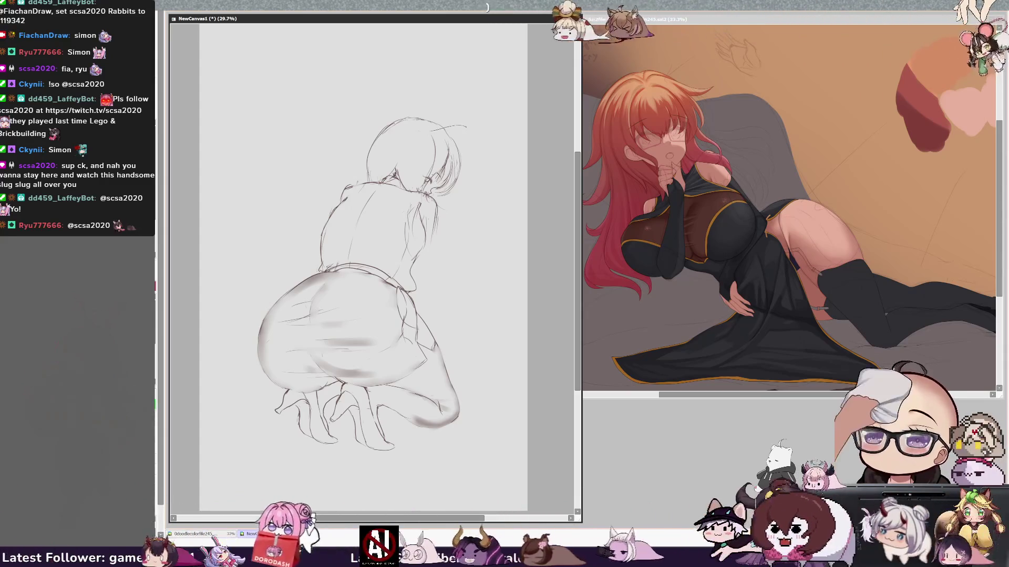
# Step: Sketch two rough ear shapes above the head, erase them, and draw a cleaner cat ear
pyautogui.moveTo(431, 117); pyautogui.dragTo(454, 150)
pyautogui.moveTo(404, 120); pyautogui.dragTo(430, 113)
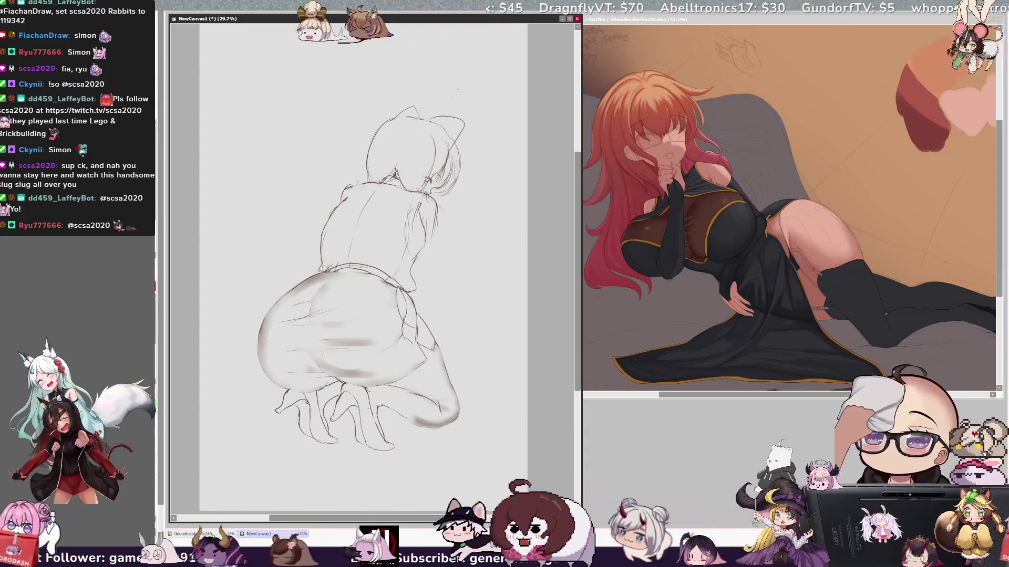
pyautogui.moveTo(461, 141)
pyautogui.mouseDown()
pyautogui.moveTo(463, 126)
pyautogui.moveTo(439, 115)
pyautogui.mouseUp()
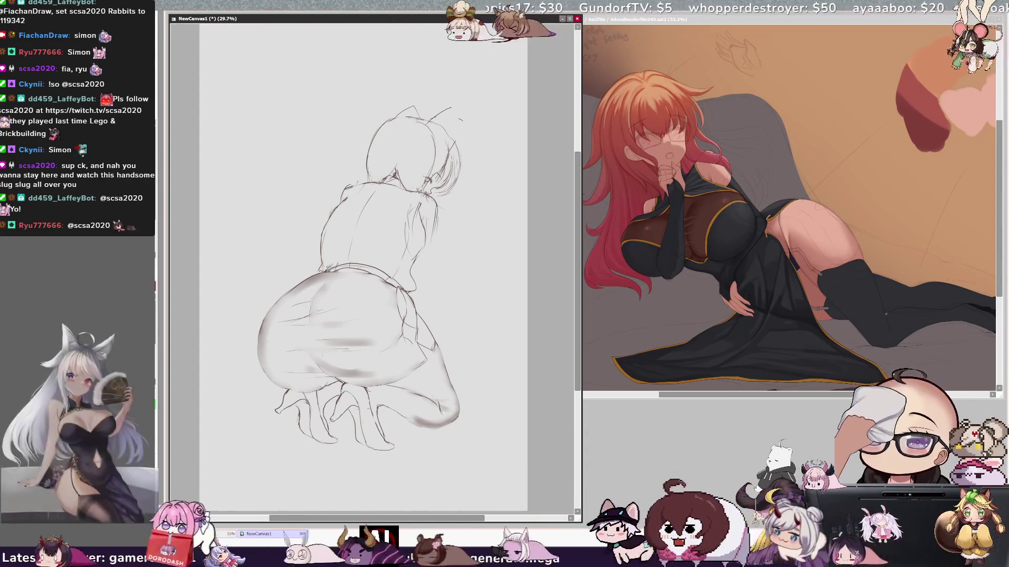
pyautogui.moveTo(429, 120)
pyautogui.mouseDown()
pyautogui.moveTo(464, 129)
pyautogui.moveTo(456, 140)
pyautogui.mouseUp()
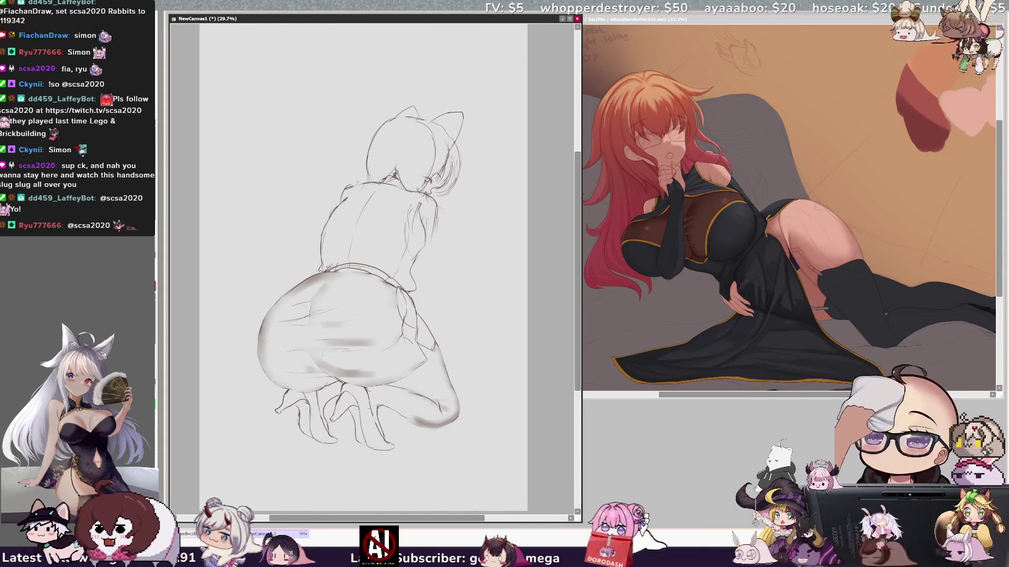
# Step: Refine the ear's upper edge, redraw the other ear with a taller tip, and touch up side hair strands
pyautogui.moveTo(430, 121)
pyautogui.mouseDown()
pyautogui.moveTo(455, 111)
pyautogui.moveTo(465, 121)
pyautogui.mouseUp()
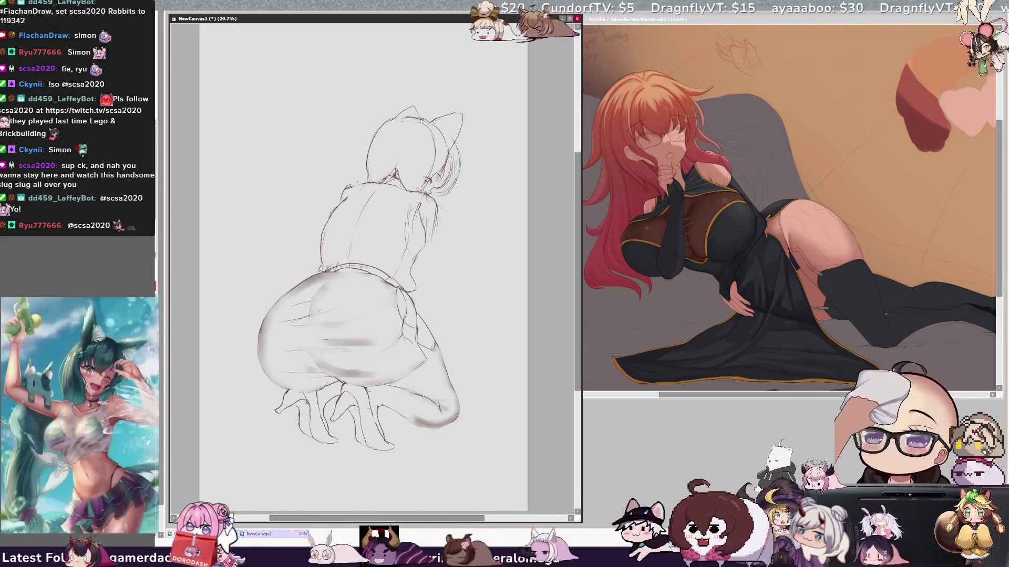
pyautogui.moveTo(406, 112); pyautogui.dragTo(426, 113)
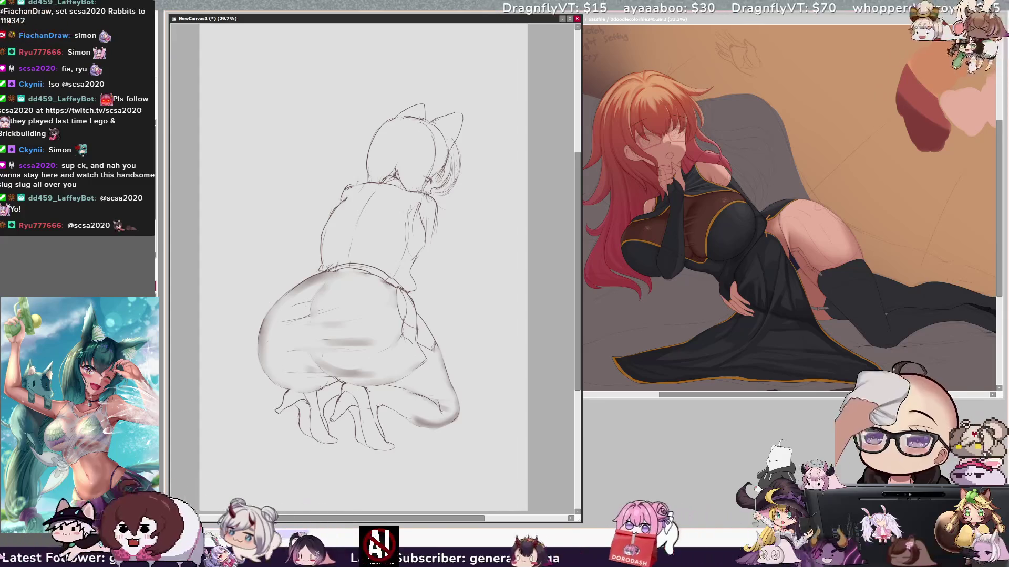
pyautogui.moveTo(457, 145); pyautogui.dragTo(451, 189)
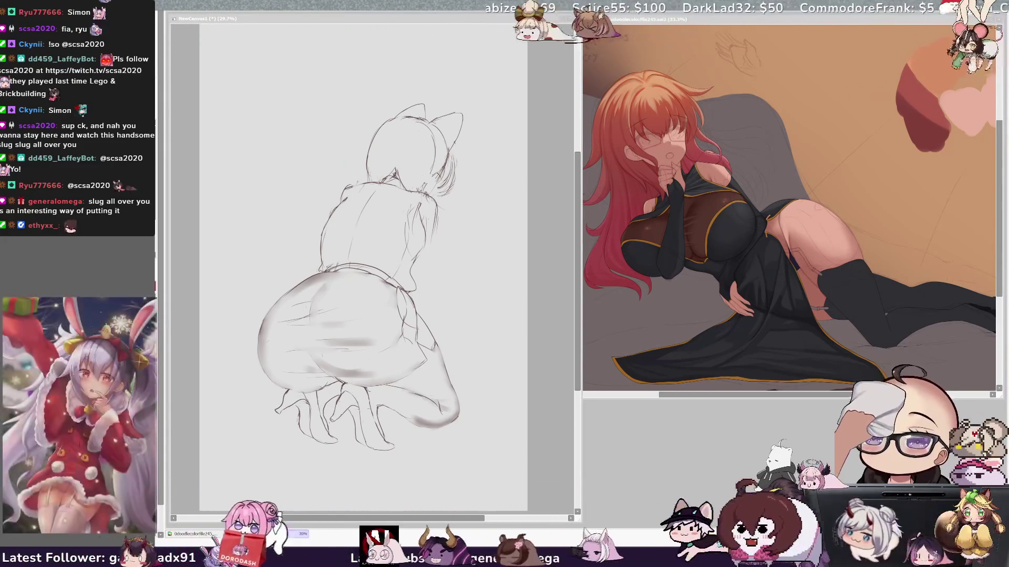
pyautogui.click(410, 291)
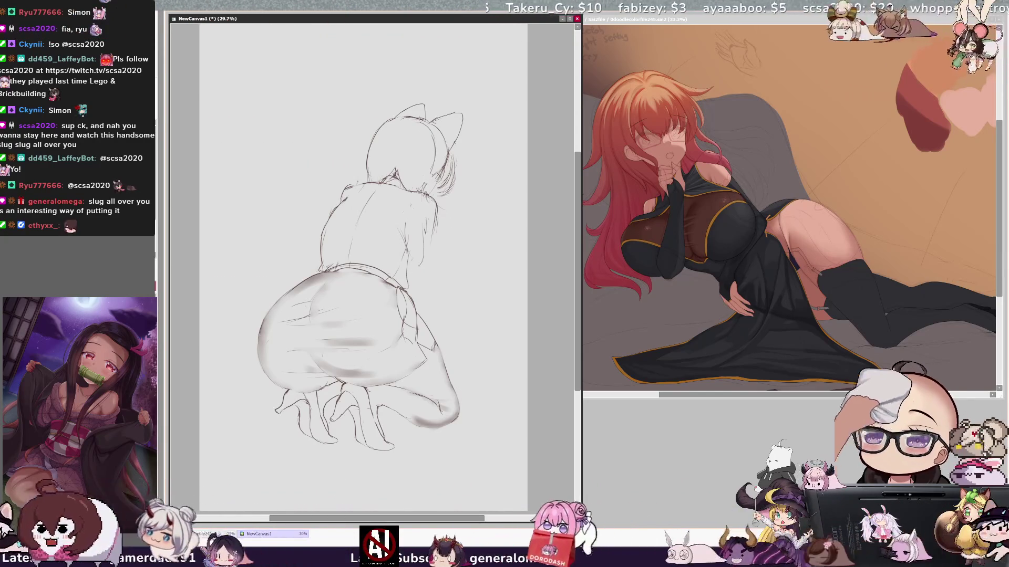
pyautogui.press('h')
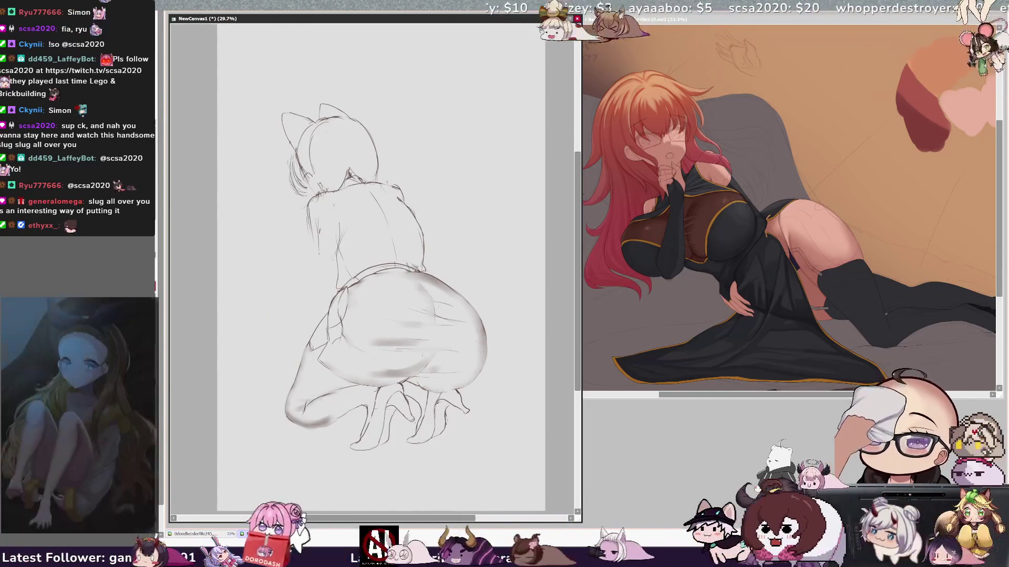
# Step: Undo the last stroke and redraw the arm beside the body down to the elbow
pyautogui.hotkey('ctrl', 'z')
pyautogui.moveTo(311, 227); pyautogui.dragTo(308, 258)
pyautogui.moveTo(314, 266); pyautogui.dragTo(338, 273)
pyautogui.moveTo(325, 229); pyautogui.dragTo(336, 253)
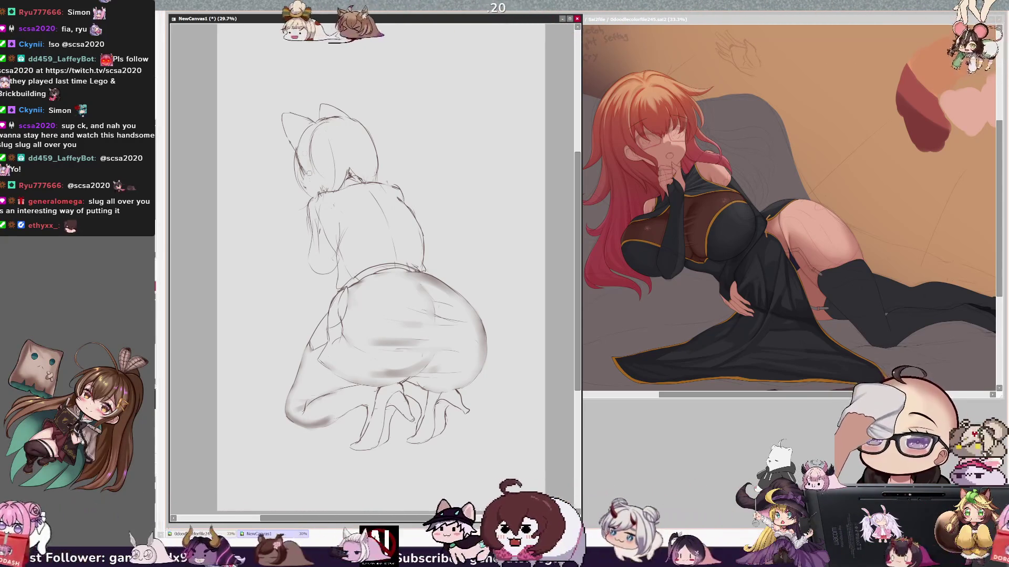
# Step: Undo two stray strokes near the ear and head, then draw the cheek and shoulder lines
pyautogui.hotkey('ctrl', 'z')
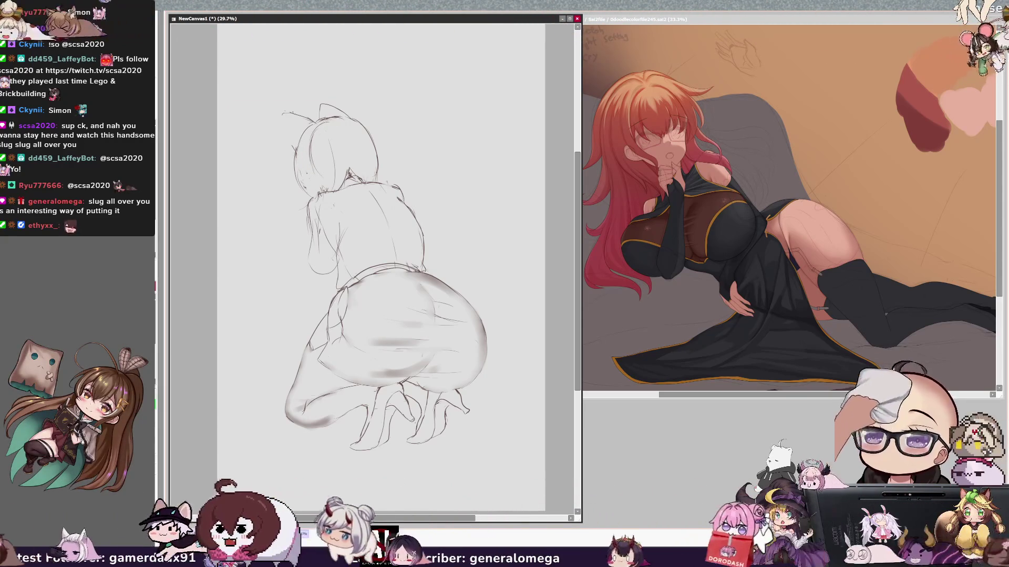
pyautogui.hotkey('ctrl', 'z')
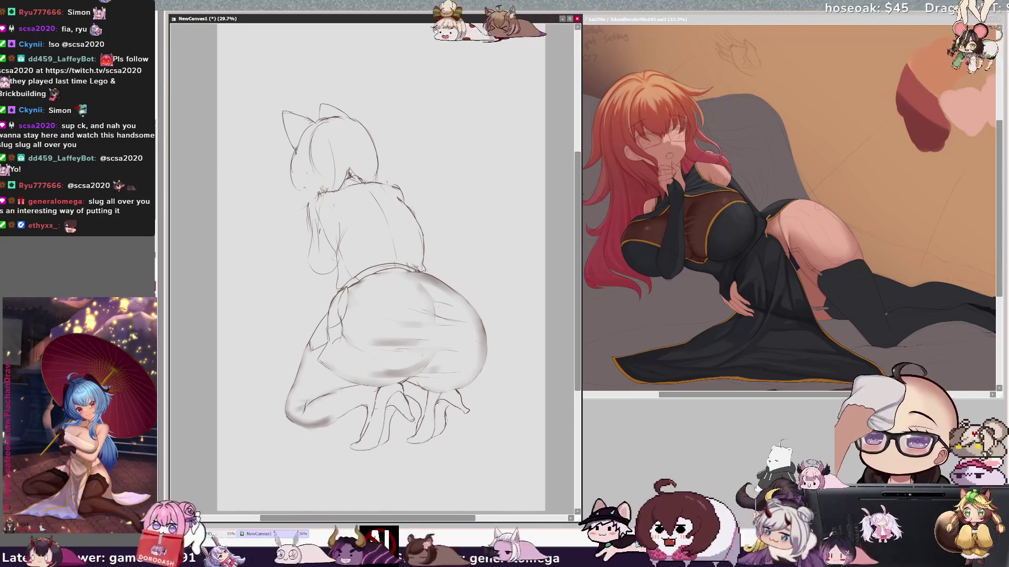
pyautogui.moveTo(296, 153)
pyautogui.mouseDown()
pyautogui.moveTo(296, 182)
pyautogui.moveTo(314, 188)
pyautogui.mouseUp()
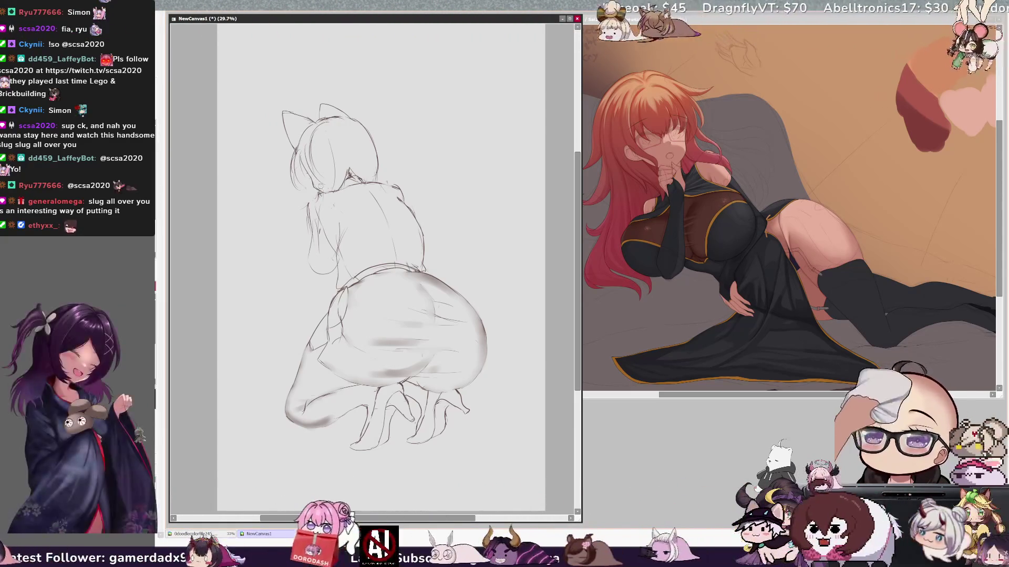
pyautogui.moveTo(300, 148); pyautogui.dragTo(310, 221)
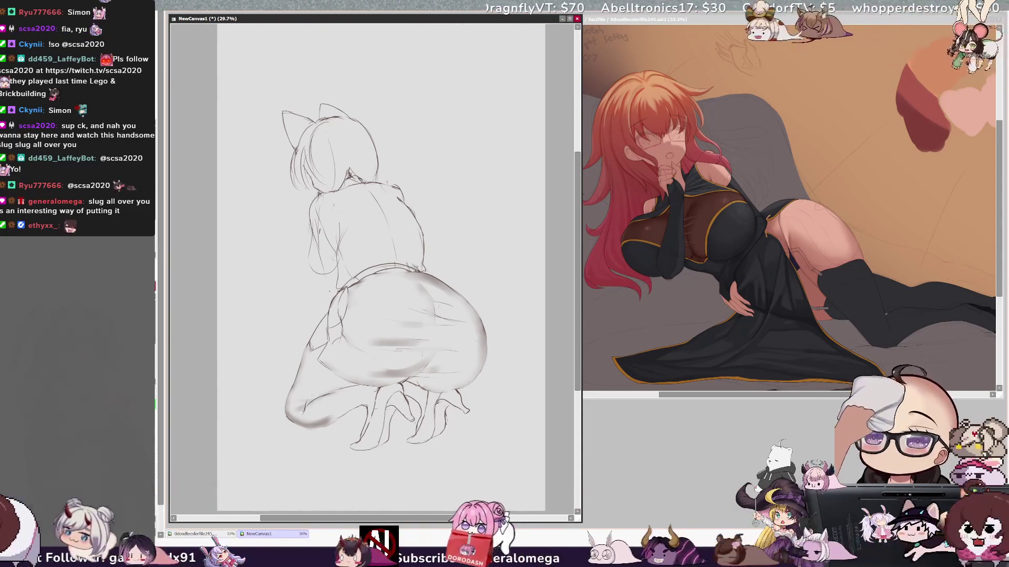
pyautogui.press('h')
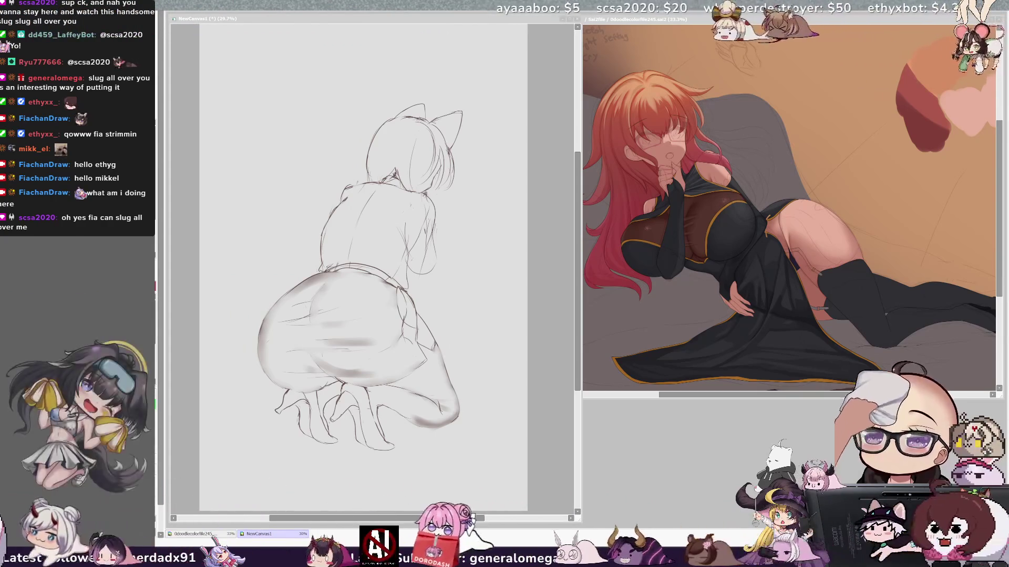
# Step: Return focus to the mirrored sketch window
pyautogui.click(535, 295)
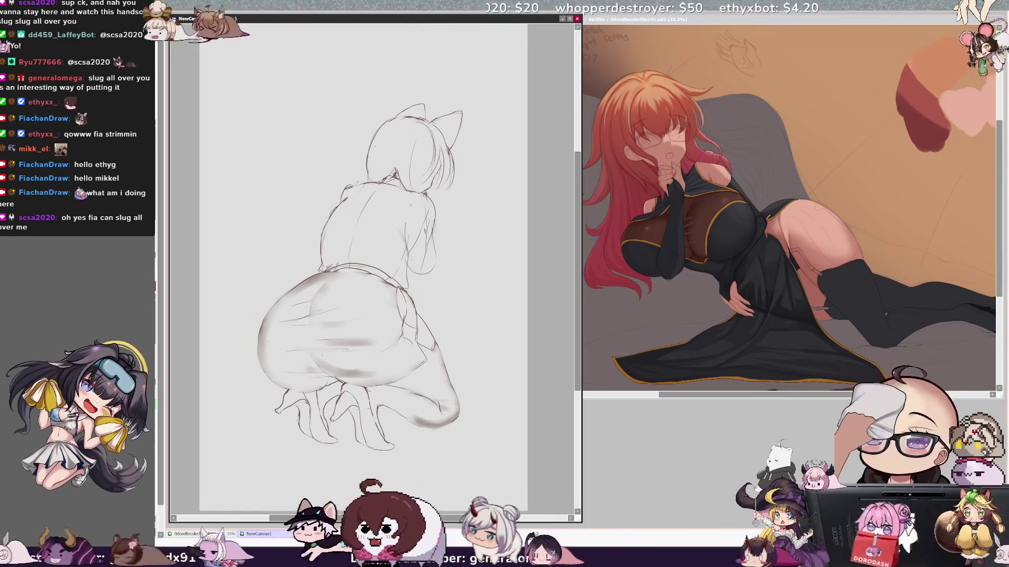
# Step: Undo and redo the back strokes, then extend the left back line and add a short shoulder stroke
pyautogui.hotkey('ctrl', 'z')
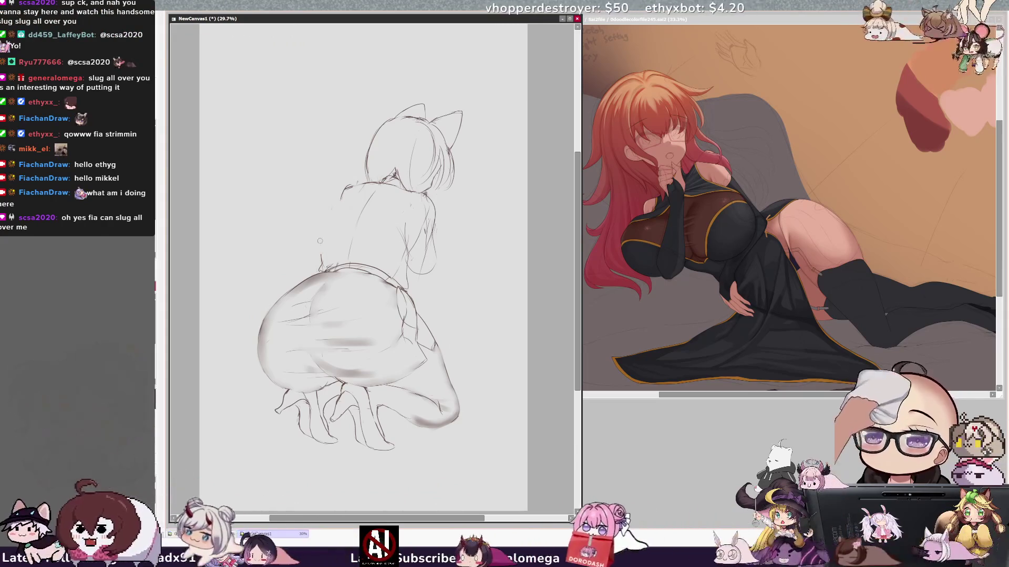
pyautogui.hotkey('ctrl', 'y')
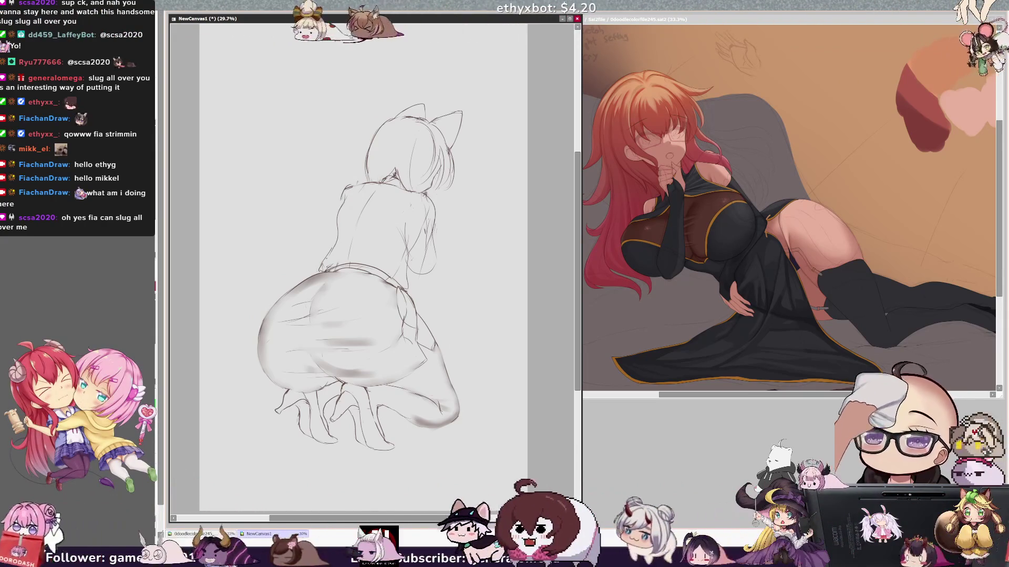
pyautogui.moveTo(337, 216); pyautogui.dragTo(330, 254)
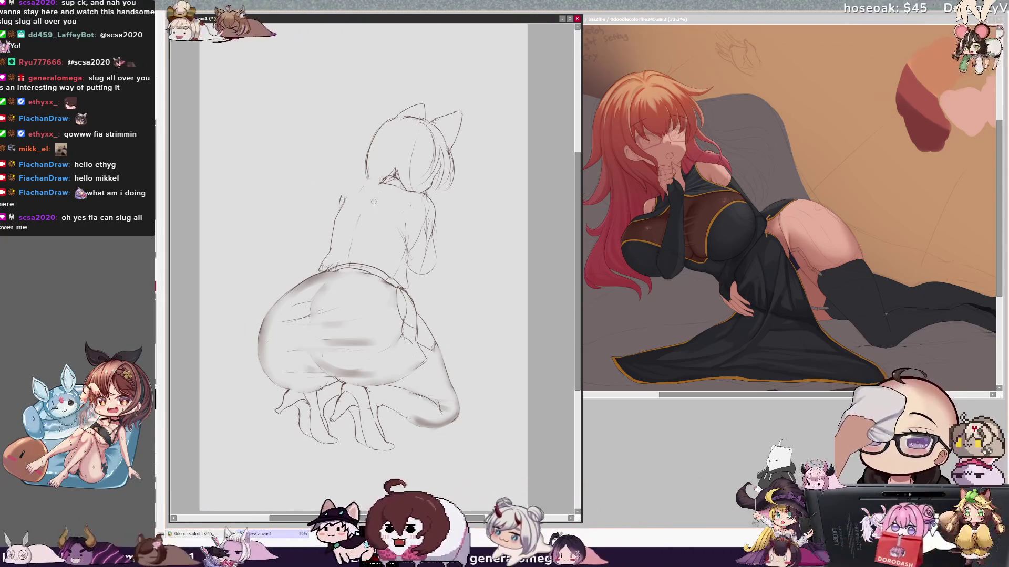
pyautogui.moveTo(360, 186); pyautogui.dragTo(342, 194)
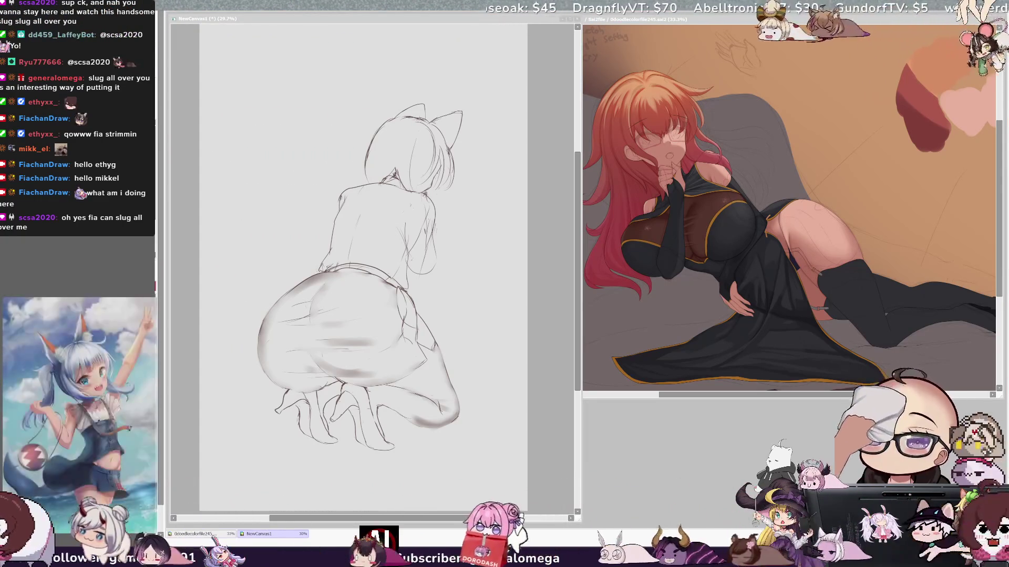
pyautogui.click(458, 246)
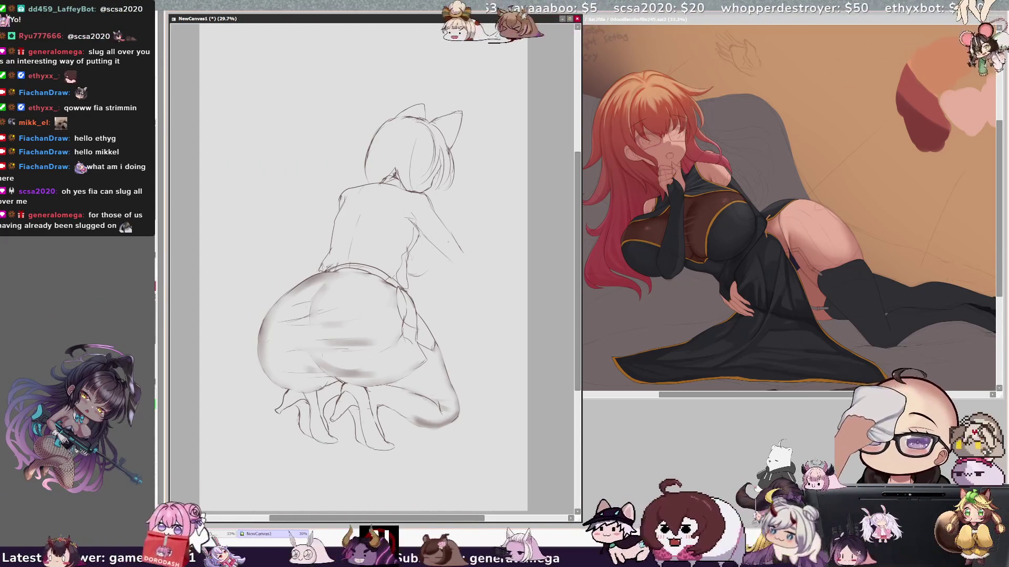
# Step: Sketch an arm reaching right and down, then undo those strokes
pyautogui.moveTo(453, 236); pyautogui.dragTo(472, 267)
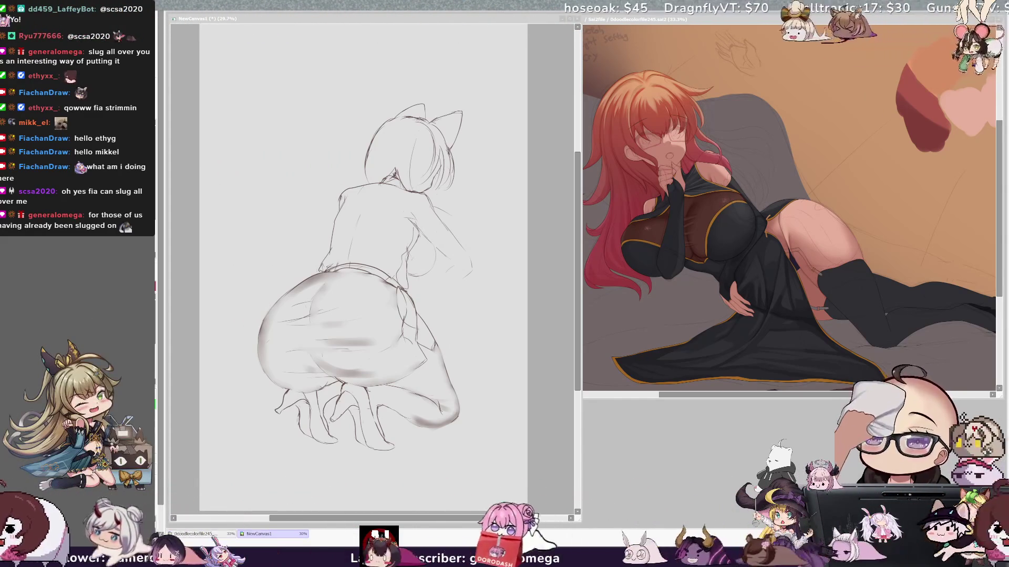
pyautogui.click(438, 203)
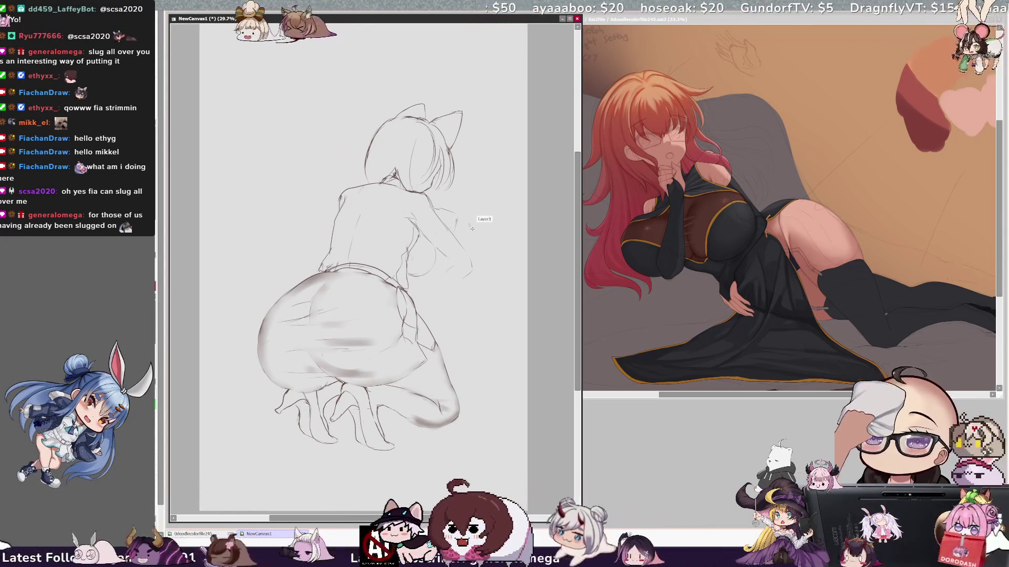
pyautogui.hotkey('ctrl', 'z')
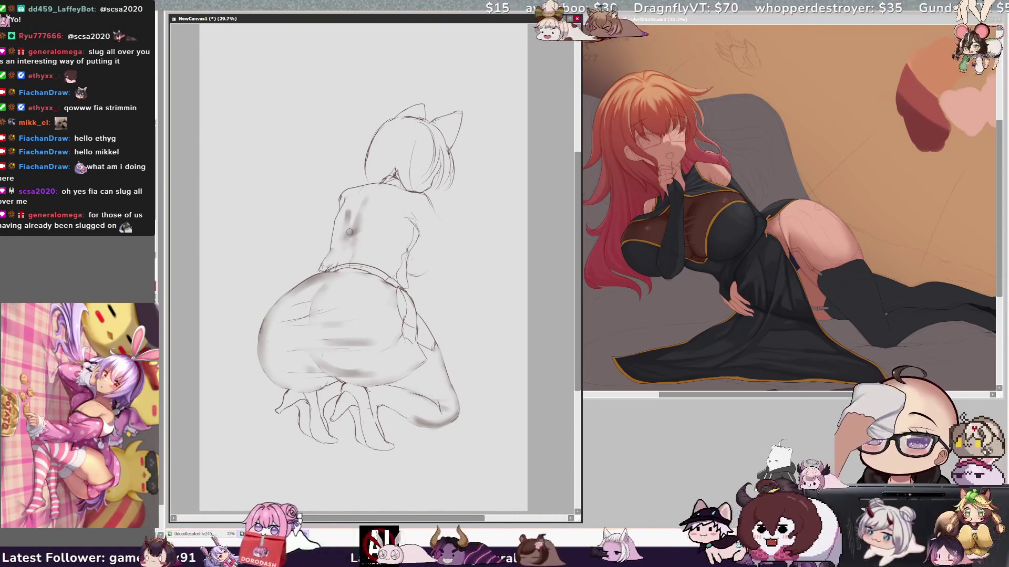
# Step: Soften the upper back shading, then erase most of the head and cat-ear lines
pyautogui.moveTo(359, 200); pyautogui.dragTo(342, 214)
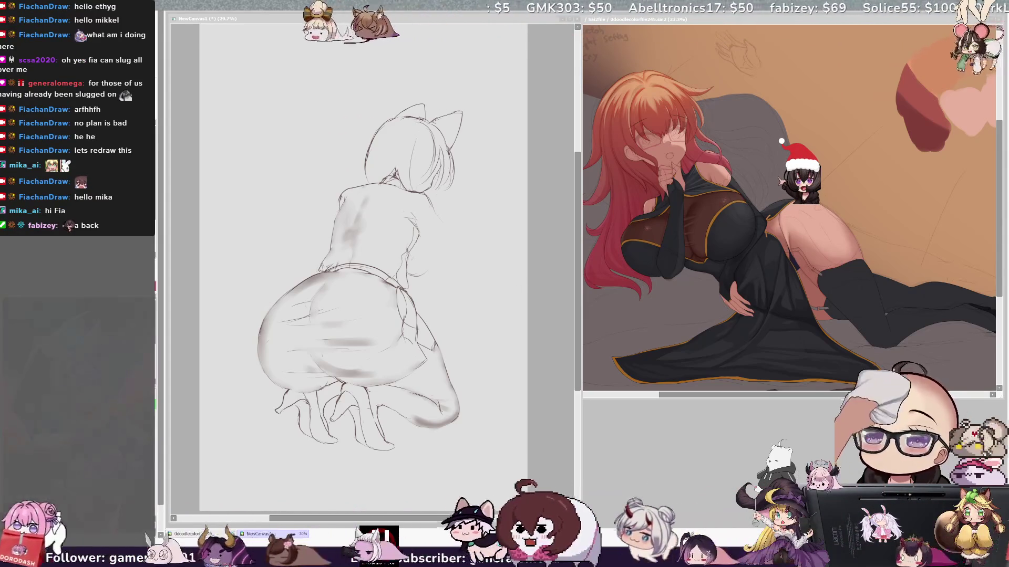
pyautogui.click(545, 244)
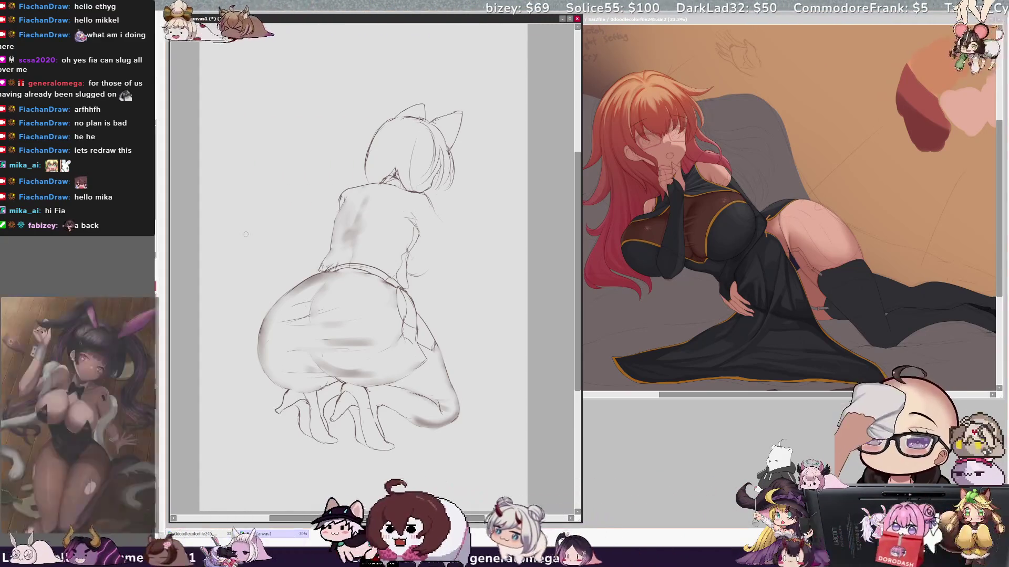
pyautogui.moveTo(463, 132)
pyautogui.mouseDown()
pyautogui.moveTo(452, 163)
pyautogui.moveTo(410, 131)
pyautogui.moveTo(426, 172)
pyautogui.mouseUp()
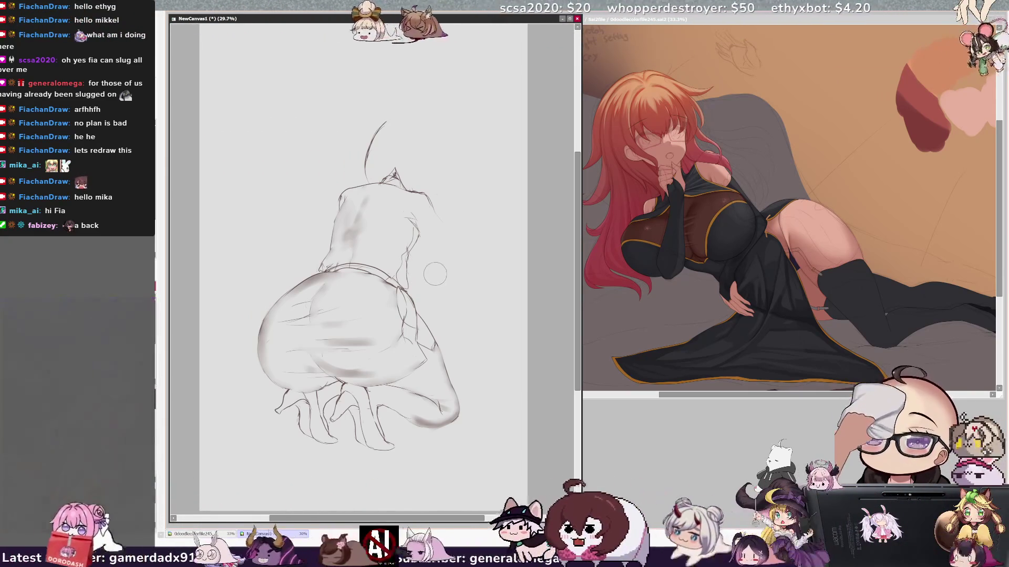
# Step: Erase the line right of the shoulder and the last head curve, then add two short strokes near the thigh
pyautogui.moveTo(441, 194); pyautogui.dragTo(448, 233)
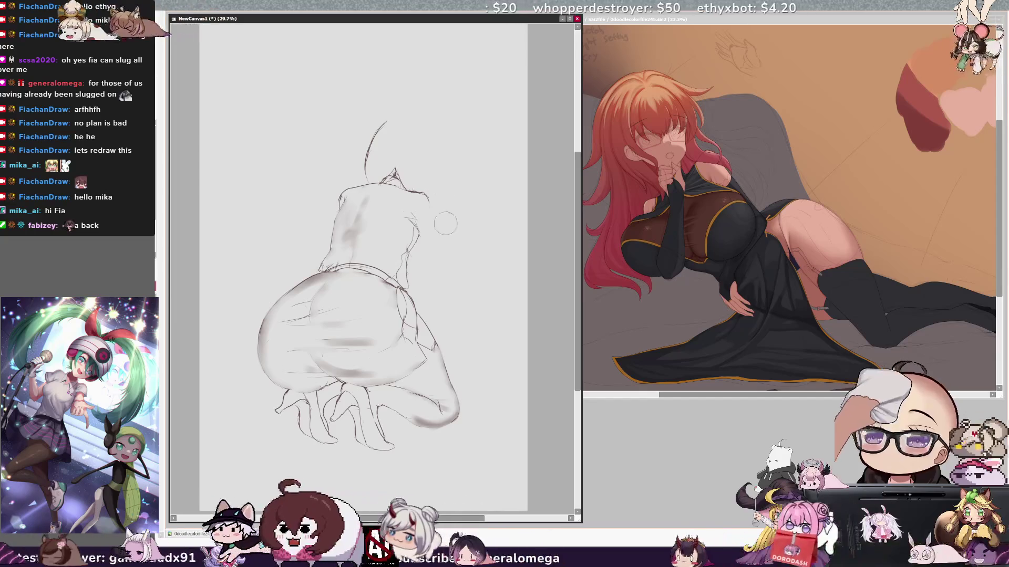
pyautogui.moveTo(384, 126); pyautogui.dragTo(377, 153)
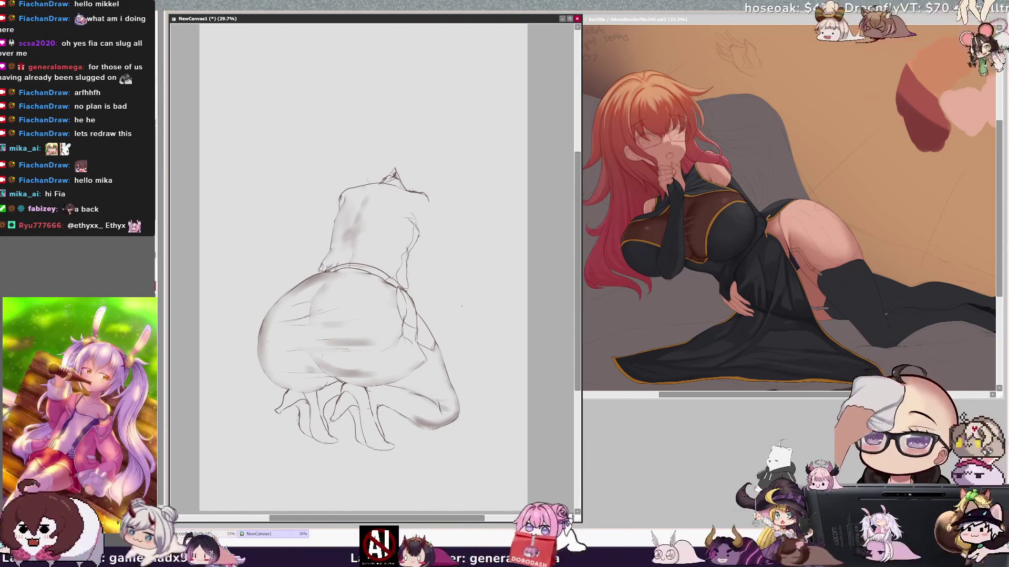
pyautogui.moveTo(427, 334); pyautogui.dragTo(439, 351)
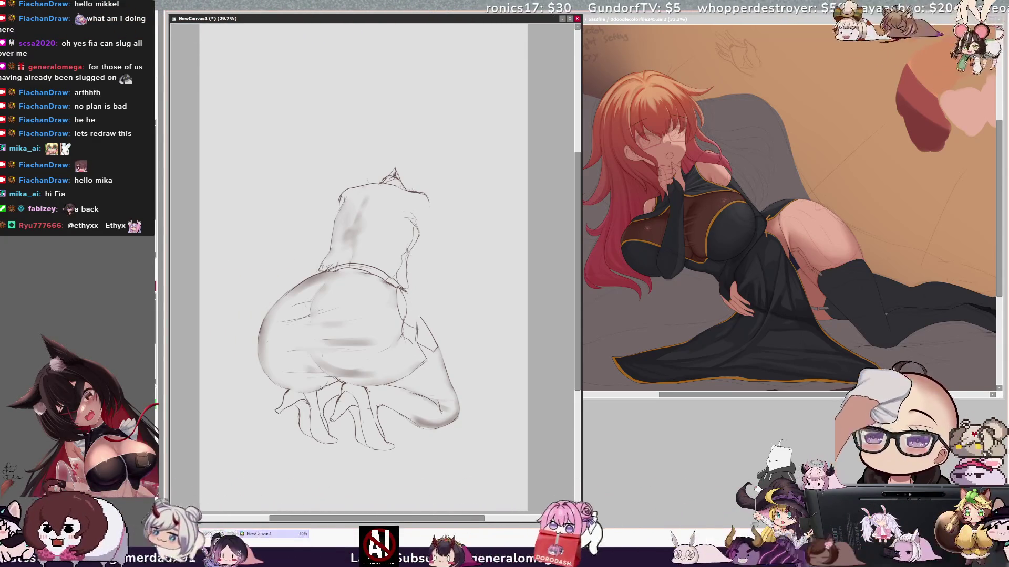
pyautogui.moveTo(406, 291); pyautogui.dragTo(415, 308)
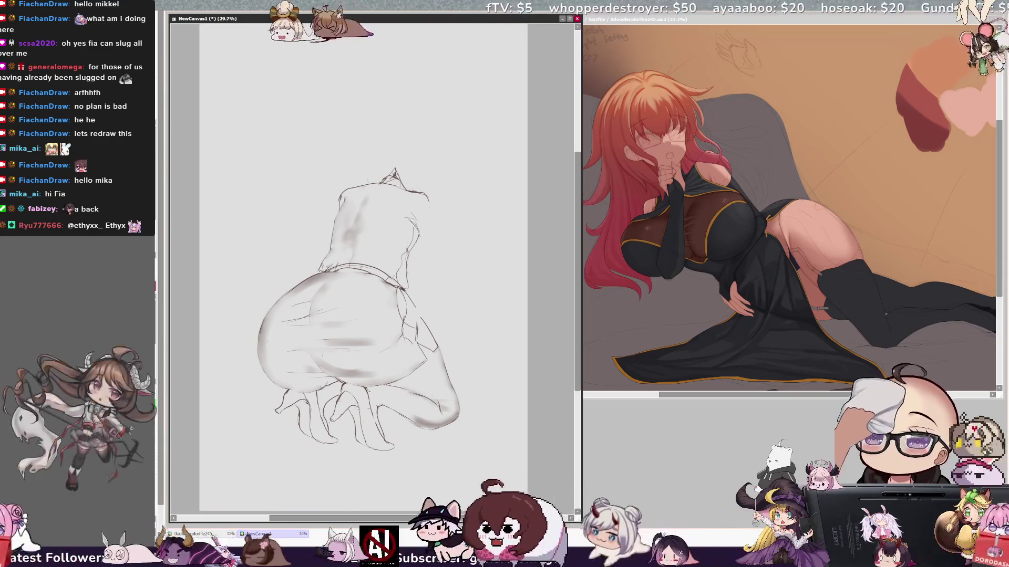
# Step: Toggle the horizontal canvas flip repeatedly to compare the mirrored and normal views of the sketch
pyautogui.press('h')
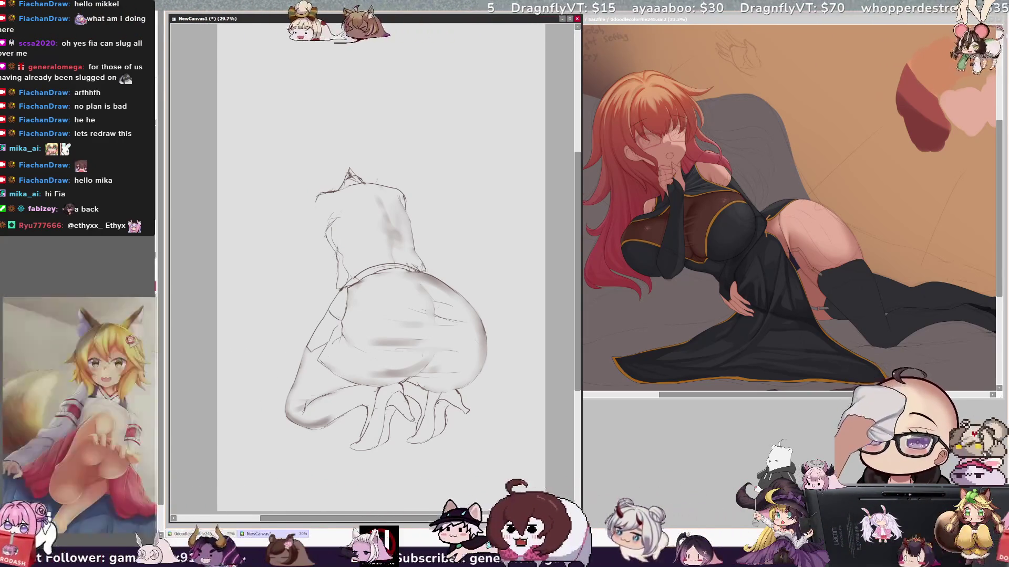
pyautogui.press('h')
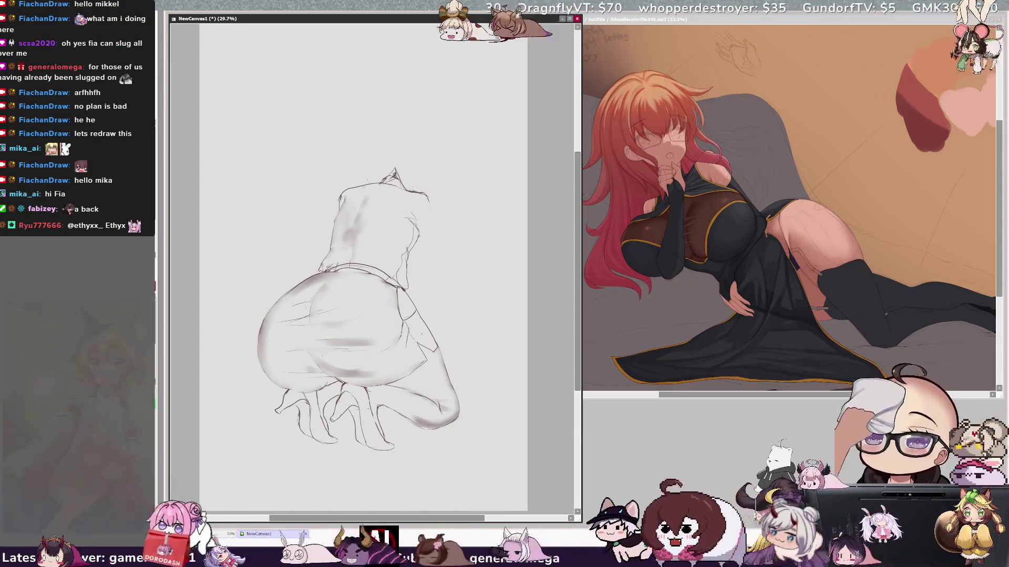
pyautogui.press('h')
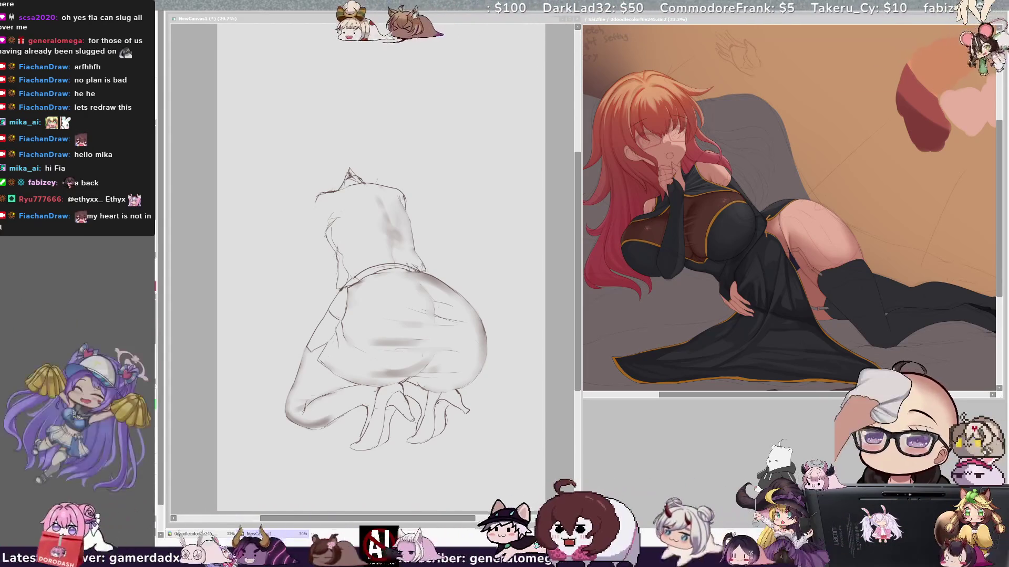
pyautogui.click(521, 250)
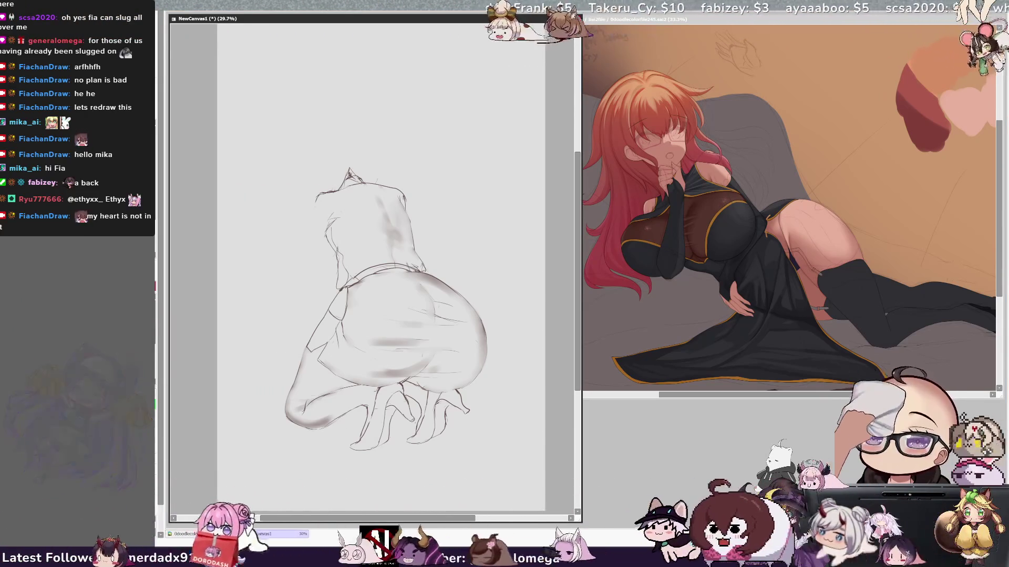
pyautogui.press('h')
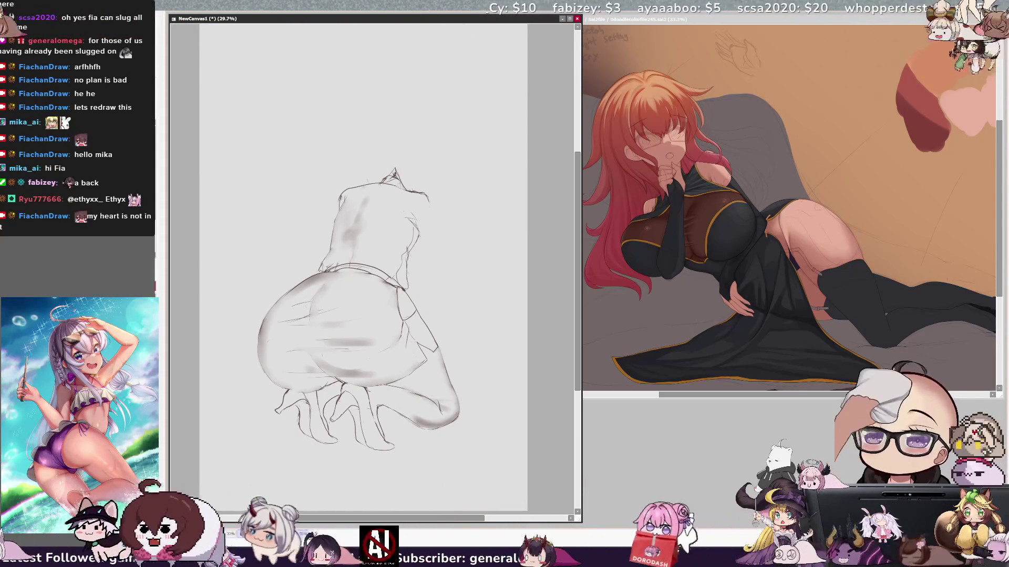
pyautogui.press('h')
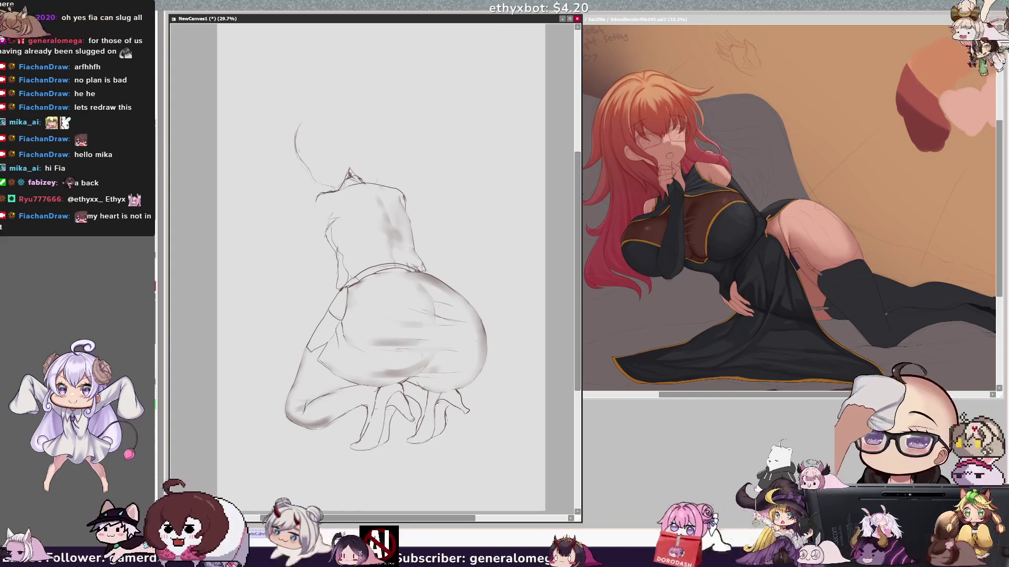
pyautogui.press('h')
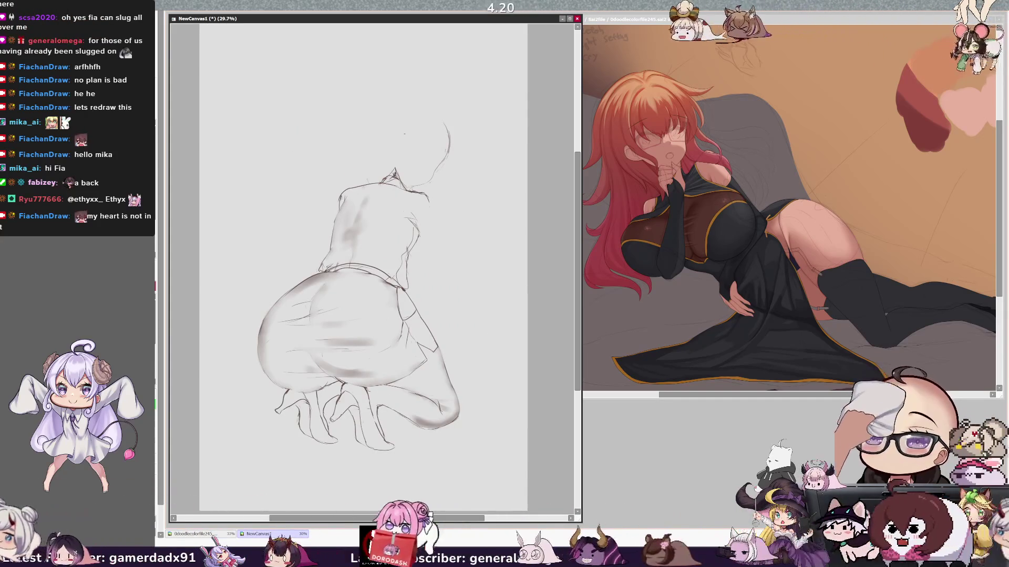